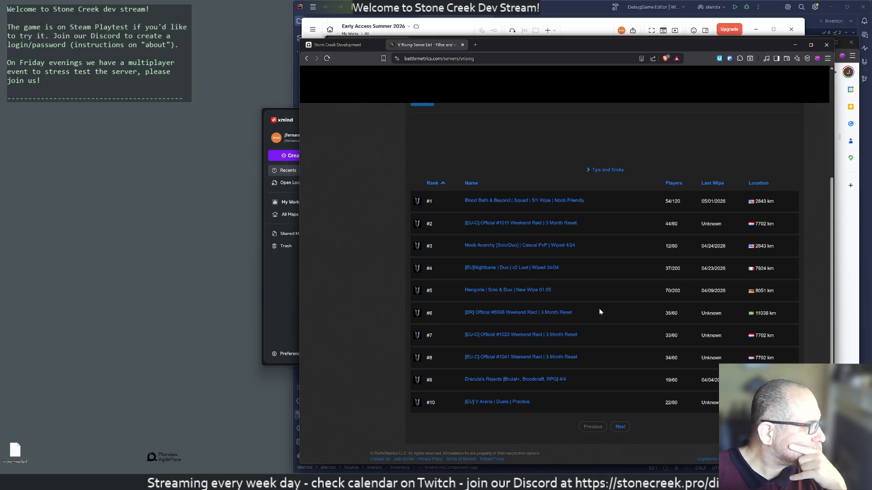
{"action": "scroll", "coordinate": [513, 263], "scroll_direction": "up", "scroll_amount": 5}
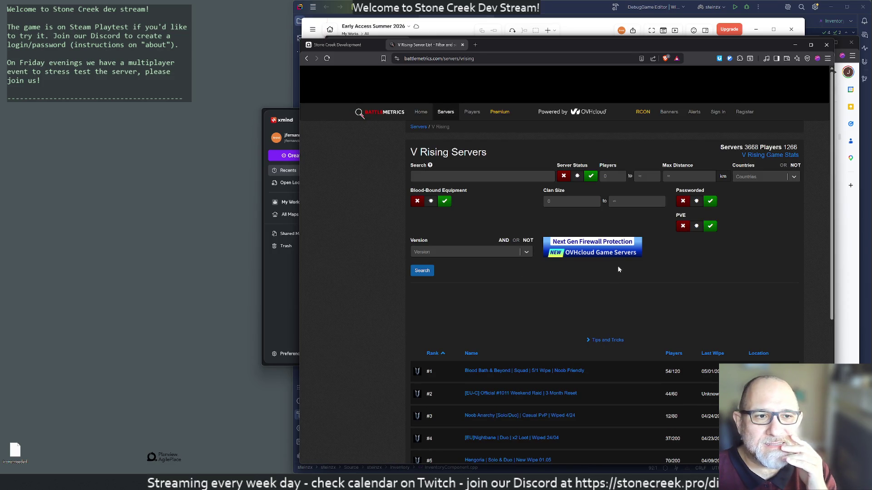
Return from the V Rising page to the all-games servers overview and highlight Project Zomboid.
{"action": "key", "text": "alt+Left"}
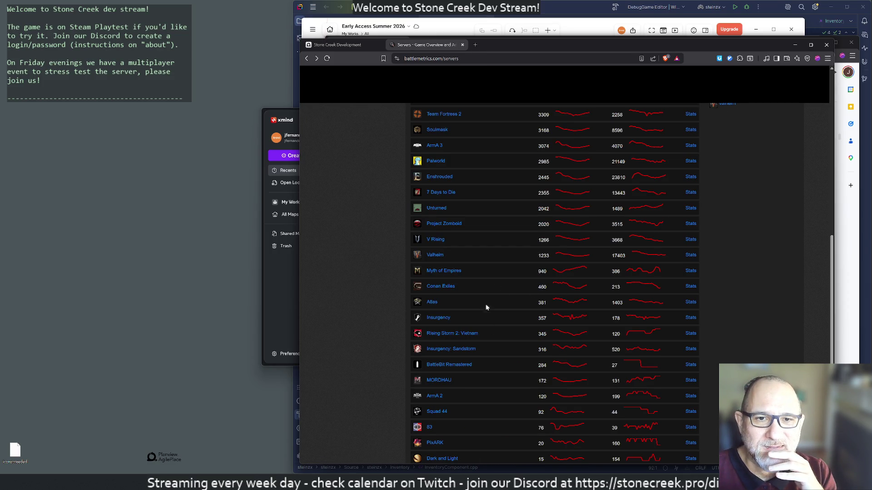
{"action": "scroll", "coordinate": [484, 298], "scroll_direction": "up", "scroll_amount": 5}
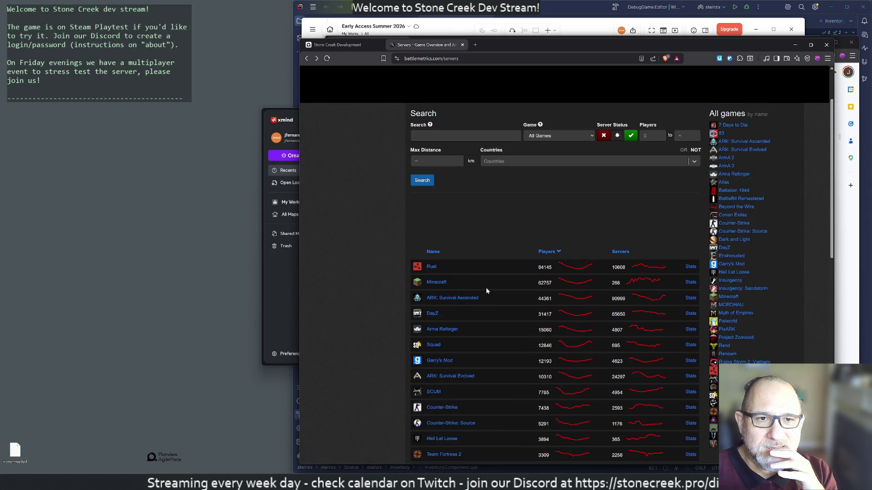
{"action": "scroll", "coordinate": [469, 273], "scroll_direction": "down", "scroll_amount": 2}
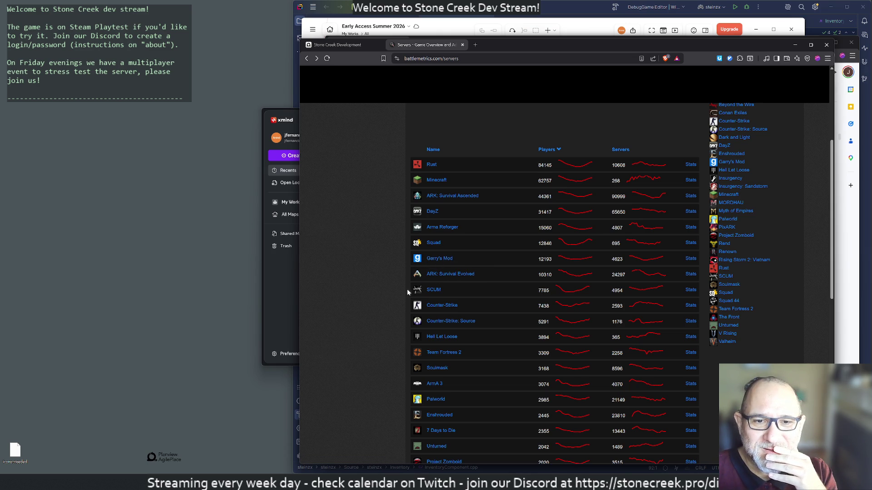
{"action": "scroll", "coordinate": [408, 269], "scroll_direction": "down", "scroll_amount": 2}
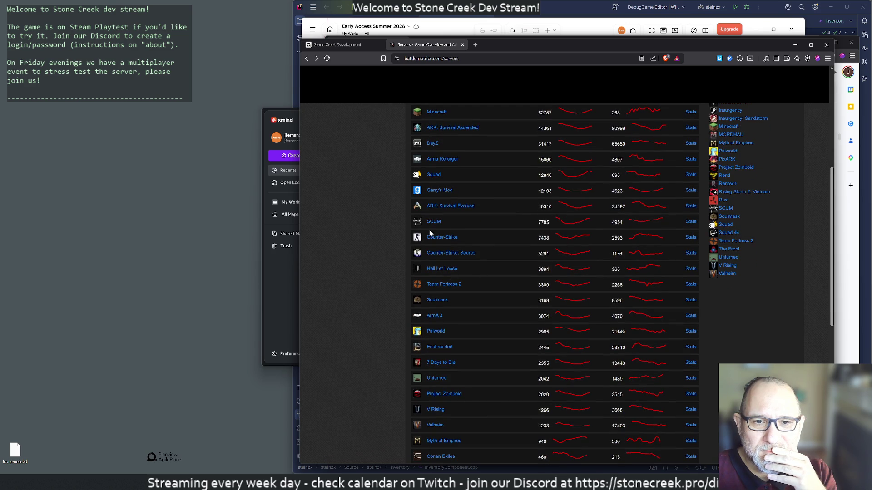
{"action": "scroll", "coordinate": [469, 204], "scroll_direction": "up", "scroll_amount": 2}
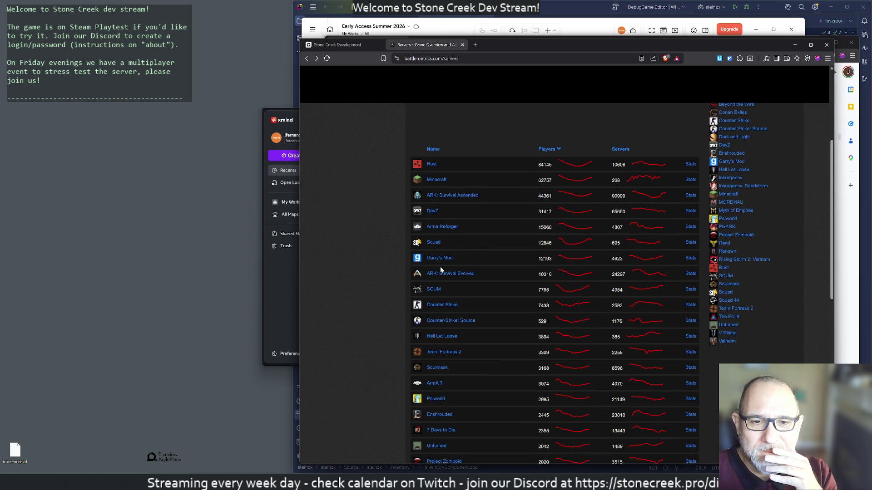
{"action": "scroll", "coordinate": [440, 266], "scroll_direction": "down", "scroll_amount": 2}
{"action": "scroll", "coordinate": [484, 314], "scroll_direction": "down", "scroll_amount": 2}
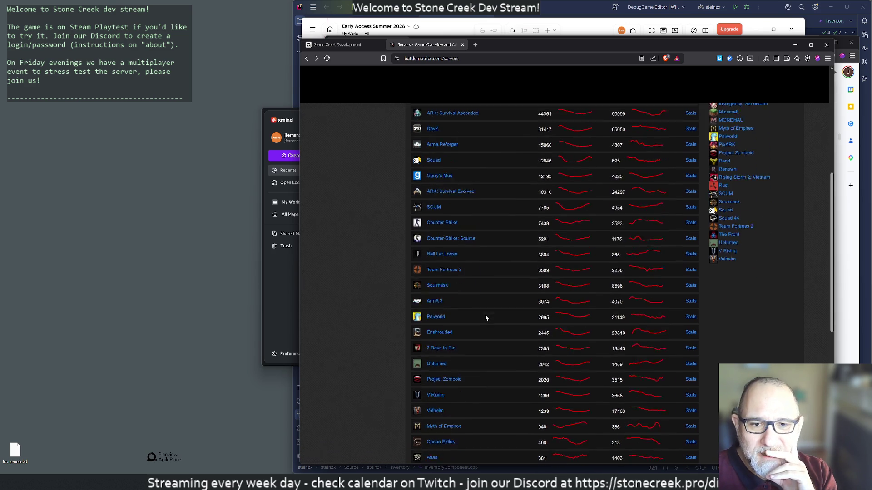
{"action": "scroll", "coordinate": [475, 273], "scroll_direction": "down", "scroll_amount": 2}
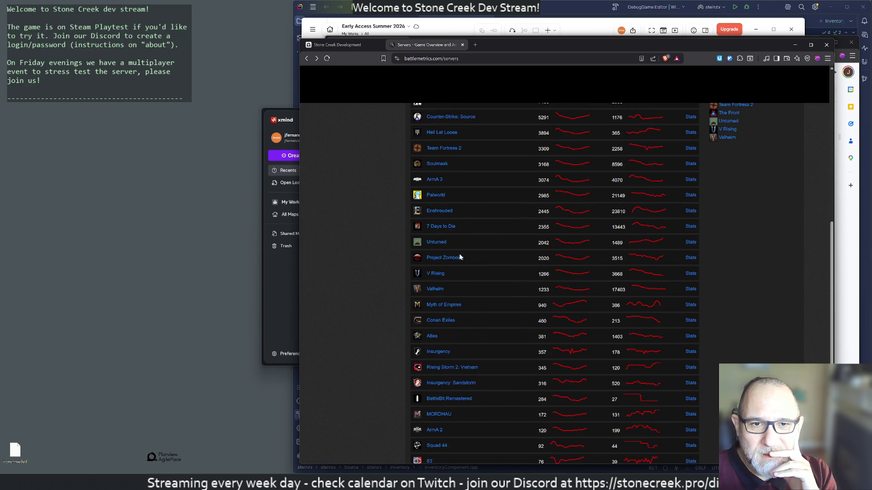
{"action": "left_click_drag", "start_coordinate": [468, 258], "coordinate": [411, 259]}
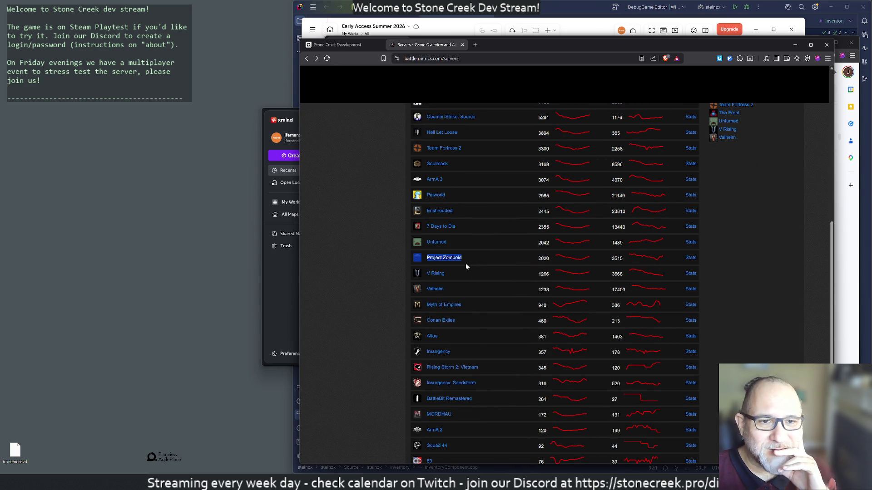
{"action": "scroll", "coordinate": [507, 273], "scroll_direction": "down", "scroll_amount": 2}
{"action": "scroll", "coordinate": [499, 289], "scroll_direction": "down", "scroll_amount": 1}
{"action": "scroll", "coordinate": [499, 292], "scroll_direction": "down", "scroll_amount": 1}
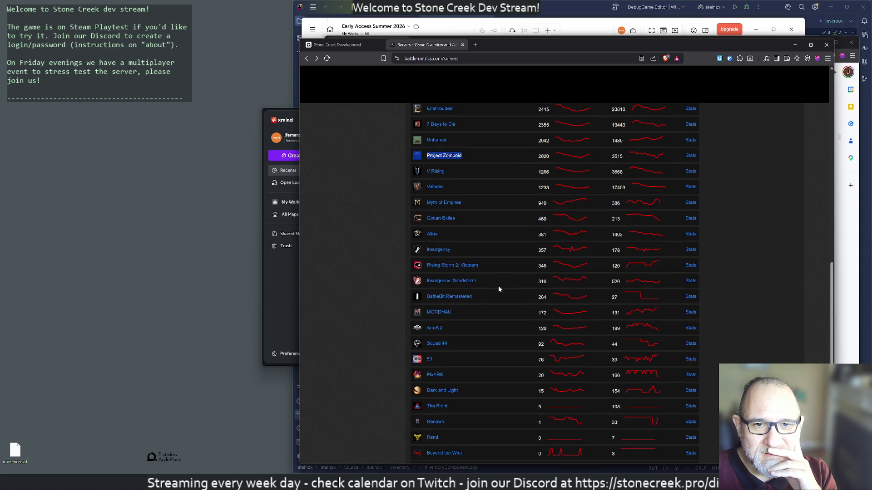
{"action": "scroll", "coordinate": [499, 290], "scroll_direction": "down", "scroll_amount": 1}
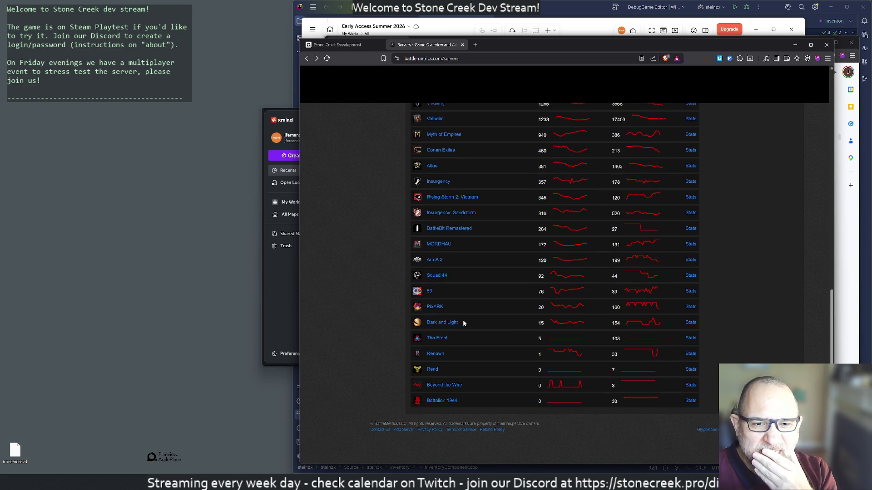
Highlight and clear the least-played games at the bottom of the list twice.
{"action": "left_click_drag", "start_coordinate": [524, 328], "coordinate": [505, 370]}
{"action": "left_click", "coordinate": [506, 365]}
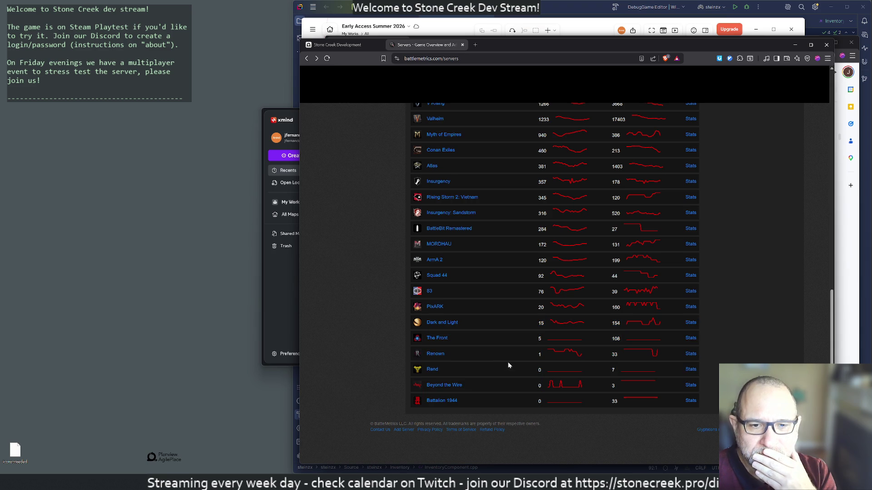
{"action": "mouse_move", "coordinate": [655, 399]}
{"action": "left_mouse_down"}
{"action": "mouse_move", "coordinate": [473, 320]}
{"action": "mouse_move", "coordinate": [412, 341]}
{"action": "left_mouse_up"}
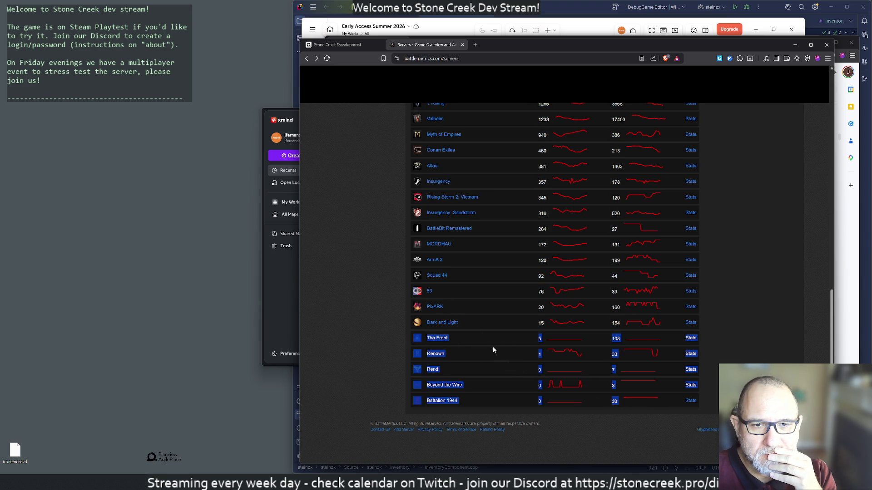
{"action": "left_click", "coordinate": [507, 352]}
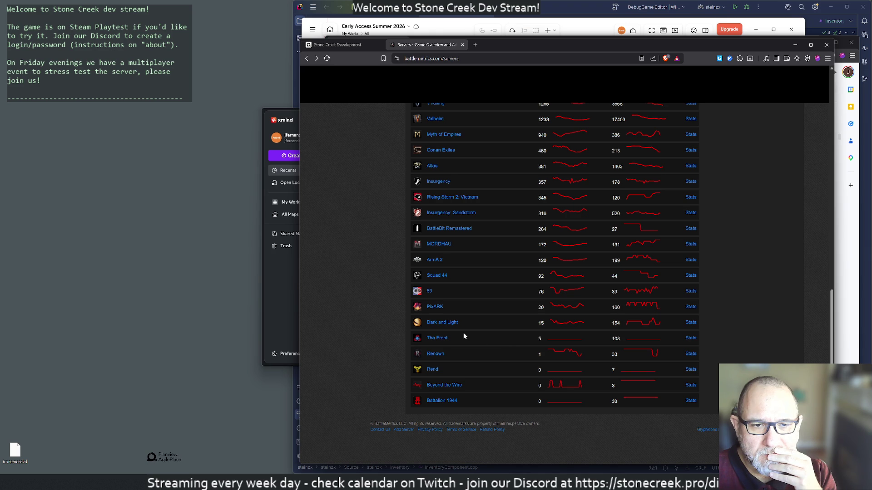
{"action": "left_click", "coordinate": [435, 338]}
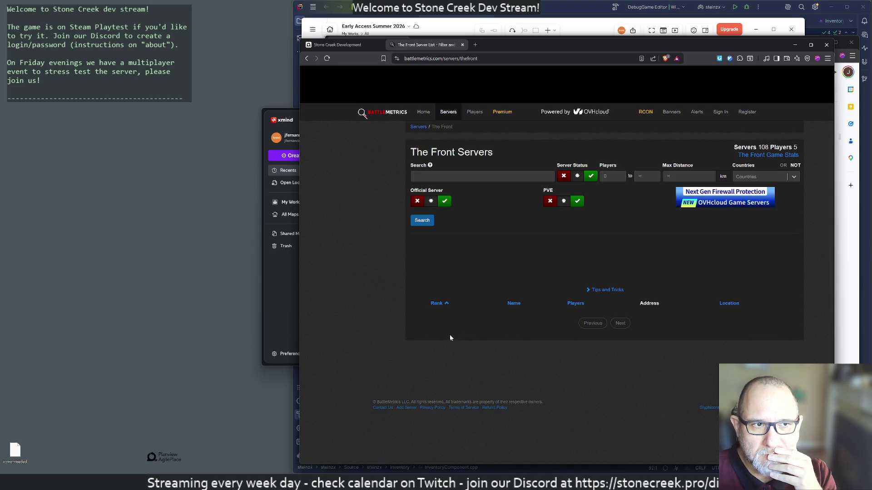
{"action": "key", "text": "alt+Left"}
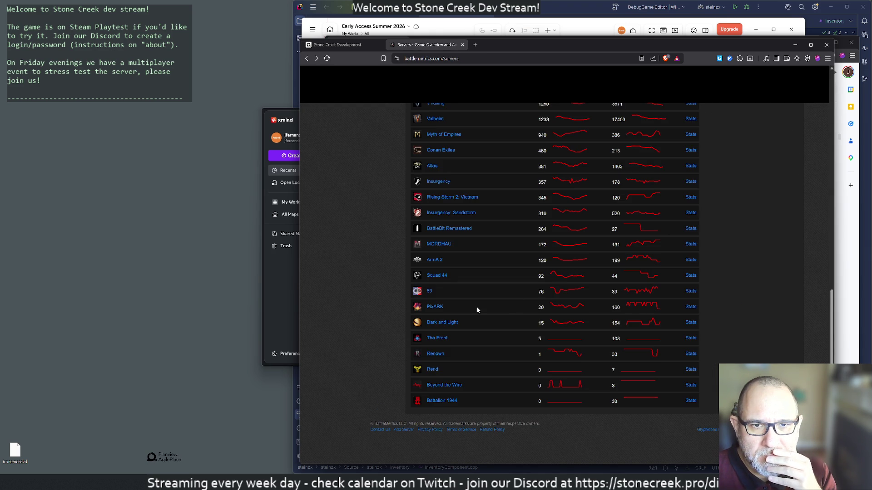
{"action": "scroll", "coordinate": [492, 359], "scroll_direction": "up", "scroll_amount": 2}
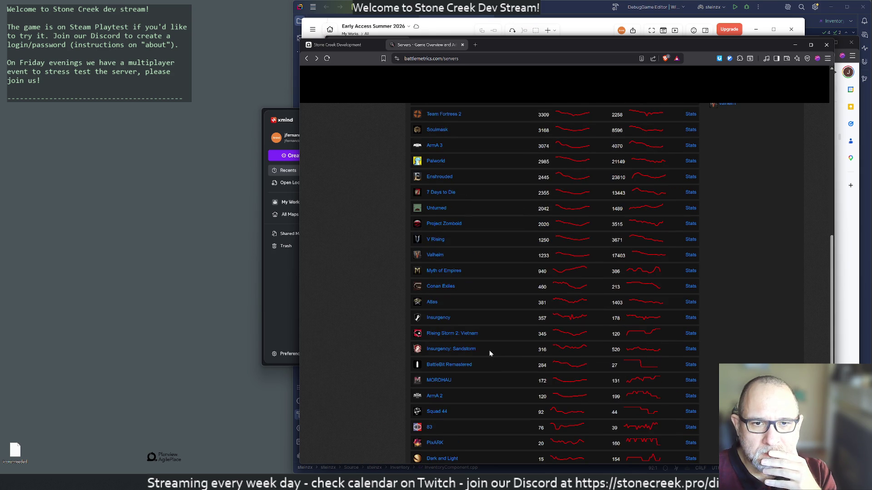
{"action": "scroll", "coordinate": [489, 351], "scroll_direction": "up", "scroll_amount": 1}
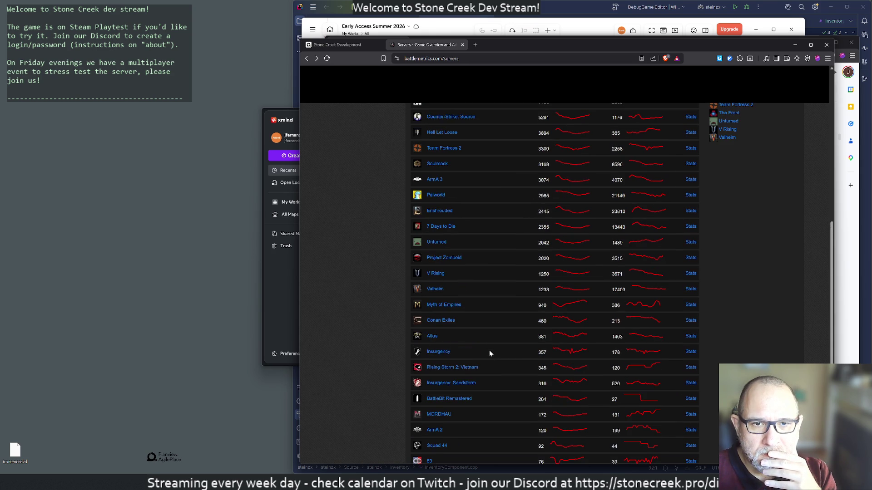
{"action": "left_click", "coordinate": [435, 290]}
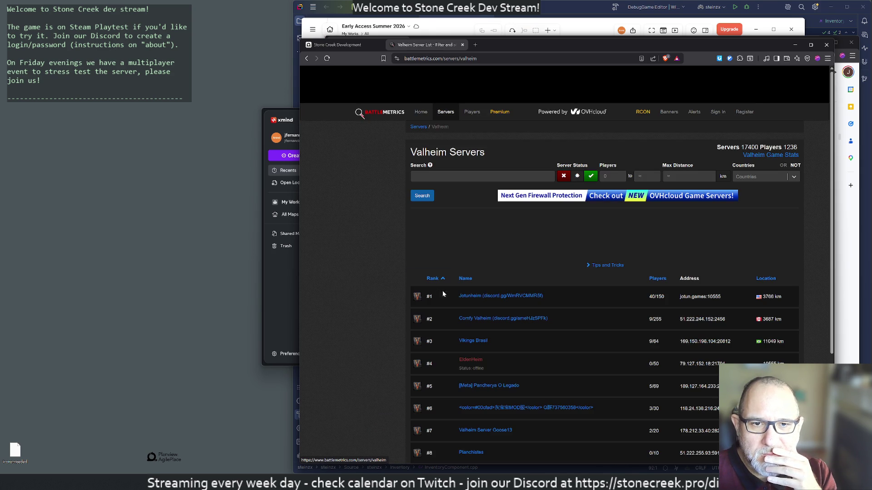
{"action": "scroll", "coordinate": [577, 309], "scroll_direction": "down", "scroll_amount": 2}
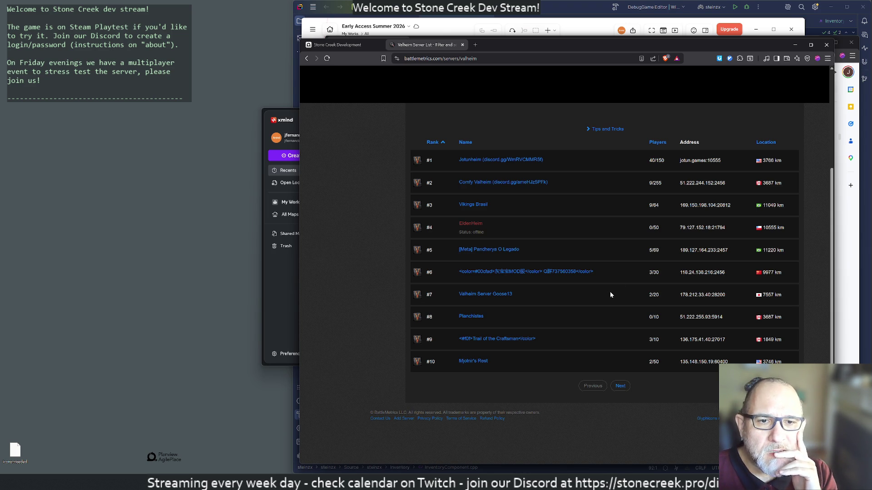
{"action": "key", "text": "alt+Left"}
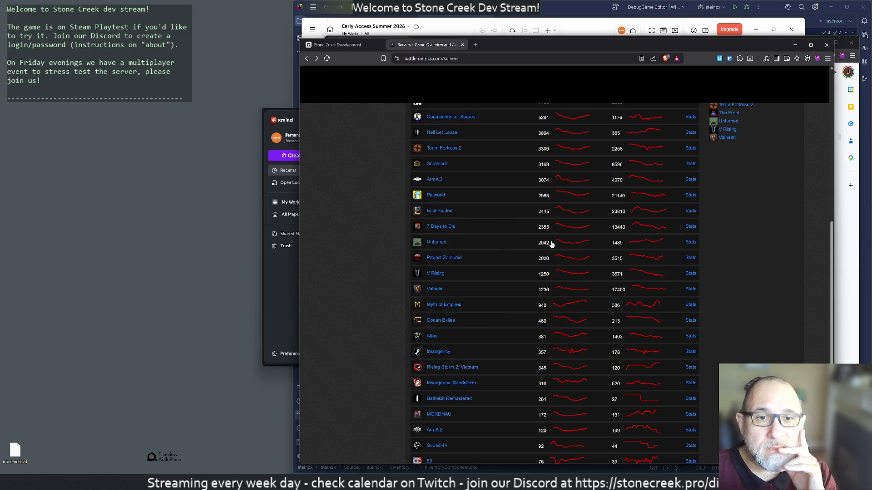
{"action": "scroll", "coordinate": [481, 324], "scroll_direction": "down", "scroll_amount": 1}
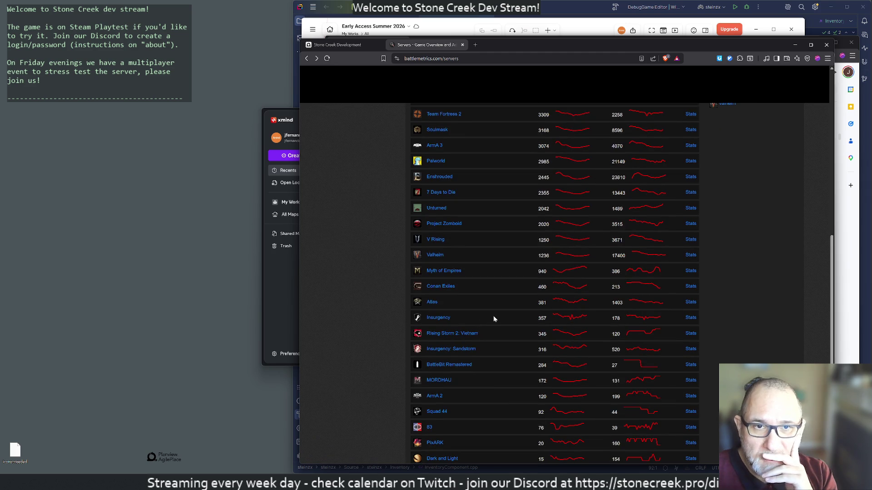
{"action": "scroll", "coordinate": [530, 305], "scroll_direction": "down", "scroll_amount": 2}
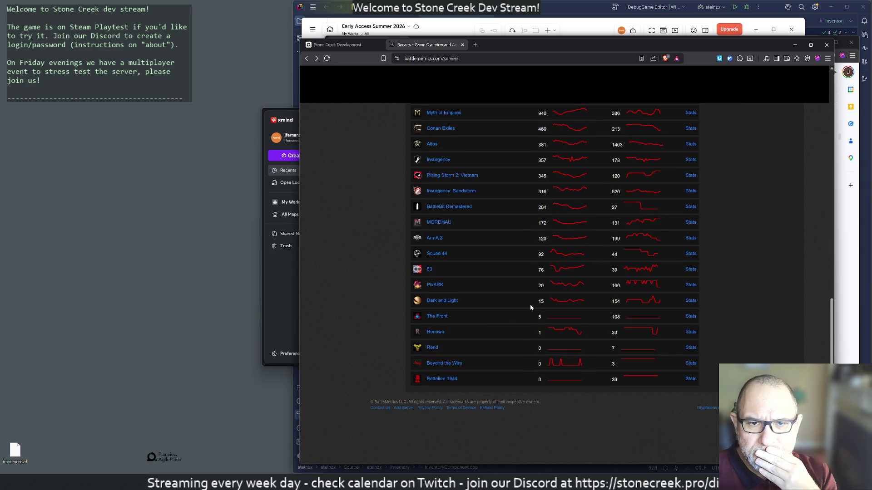
{"action": "scroll", "coordinate": [528, 304], "scroll_direction": "up", "scroll_amount": 4}
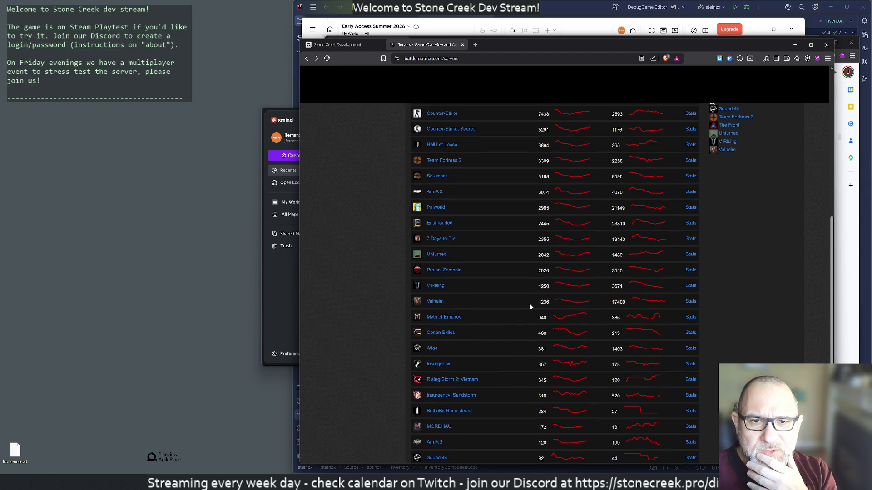
{"action": "scroll", "coordinate": [530, 307], "scroll_direction": "up", "scroll_amount": 3}
{"action": "scroll", "coordinate": [529, 306], "scroll_direction": "up", "scroll_amount": 2}
{"action": "scroll", "coordinate": [477, 305], "scroll_direction": "up", "scroll_amount": 2}
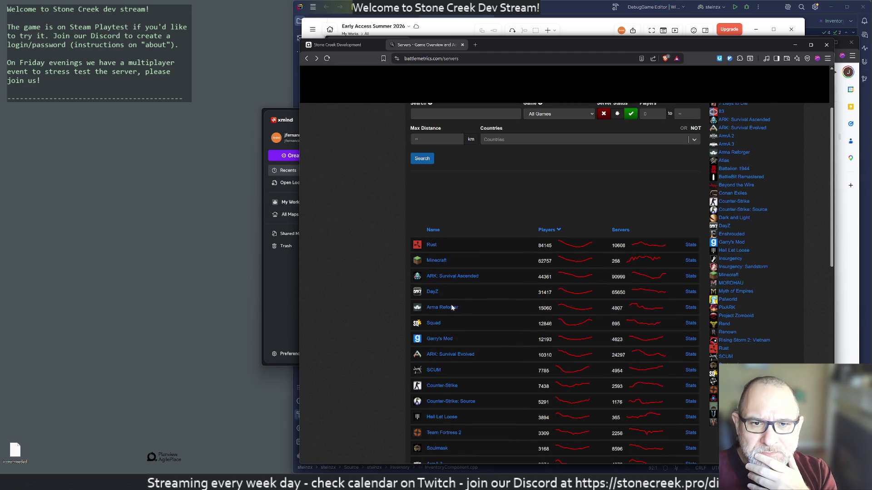
Briefly search the page for 'human', then close the BattleMetrics servers tab.
{"action": "key", "text": "ctrl+f"}
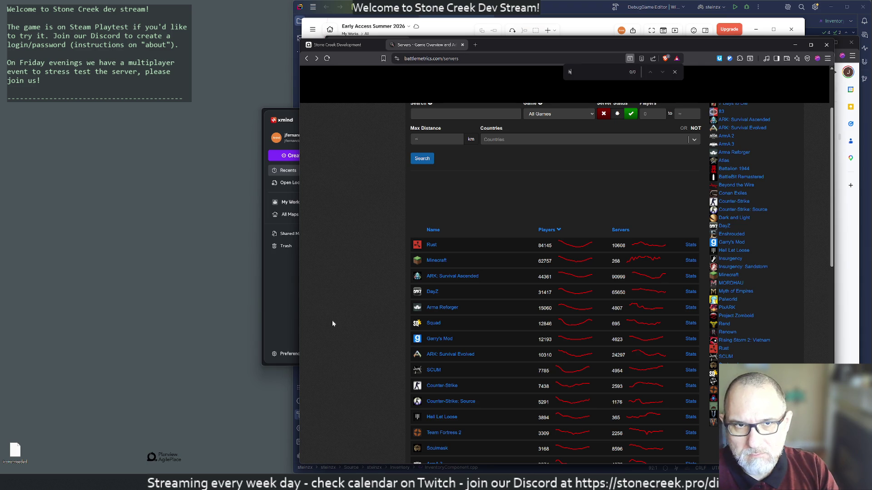
{"action": "type", "text": "human"}
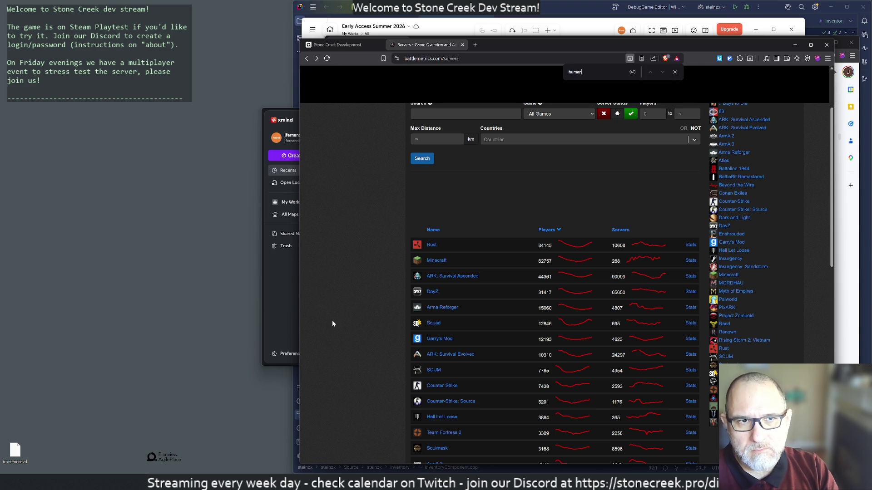
{"action": "key", "text": "Escape"}
{"action": "scroll", "coordinate": [505, 317], "scroll_direction": "down", "scroll_amount": 5}
{"action": "scroll", "coordinate": [470, 306], "scroll_direction": "down", "scroll_amount": 5}
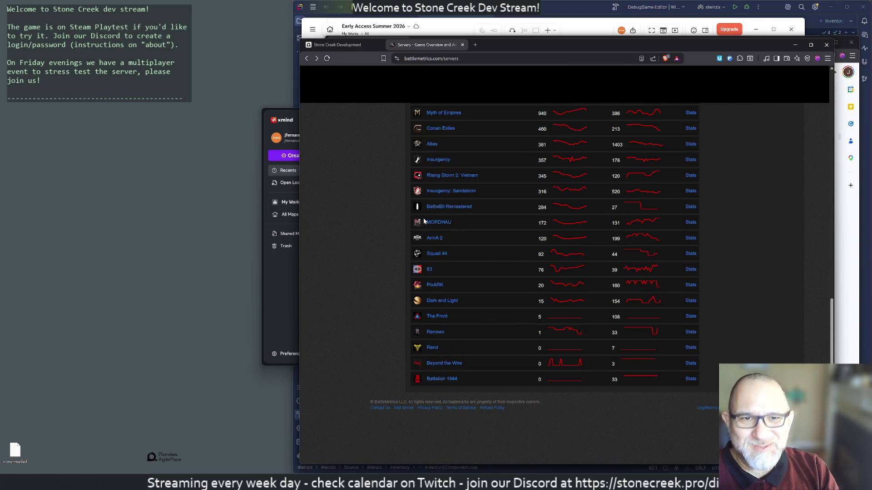
{"action": "left_click", "coordinate": [462, 44]}
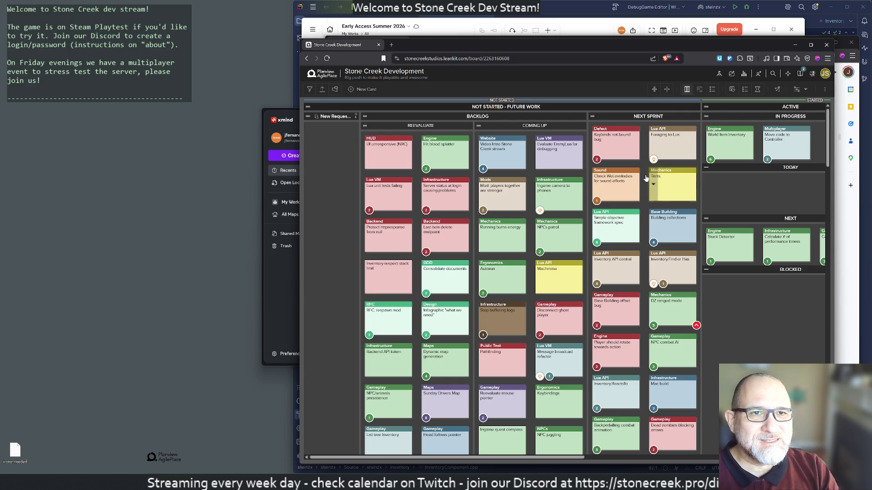
Bring the Early Access Summer 2026 mind map forward and select the Server rollout strategy topic.
{"action": "left_click", "coordinate": [453, 26]}
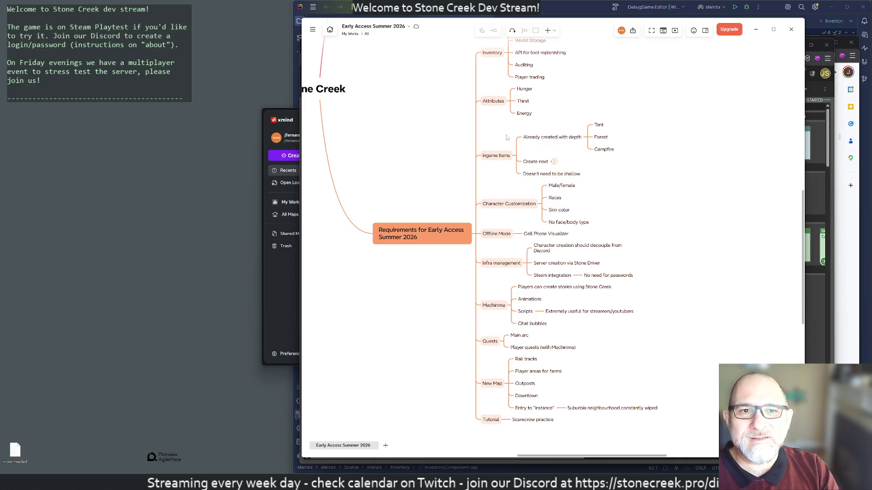
{"action": "scroll", "coordinate": [477, 205], "scroll_direction": "left", "scroll_amount": 5}
{"action": "scroll", "coordinate": [477, 204], "scroll_direction": "up", "scroll_amount": 3}
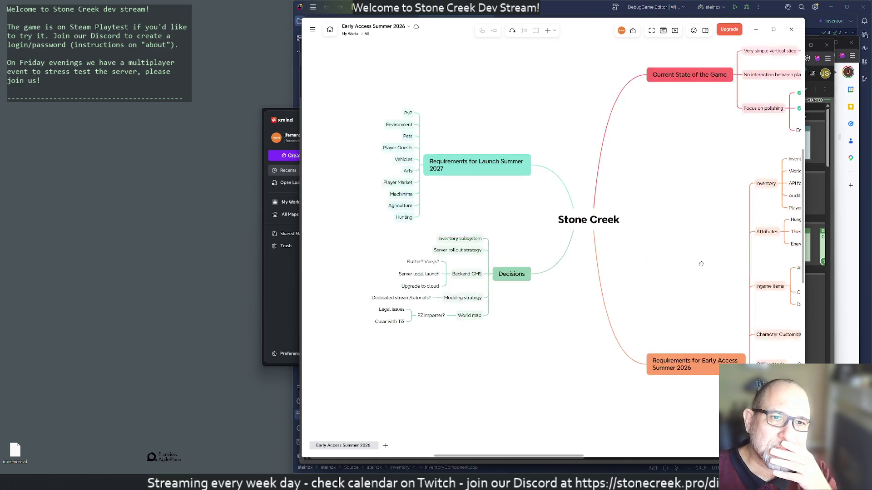
{"action": "scroll", "coordinate": [565, 273], "scroll_direction": "left", "scroll_amount": 3}
{"action": "scroll", "coordinate": [566, 272], "scroll_direction": "down", "scroll_amount": 2}
{"action": "scroll", "coordinate": [545, 239], "scroll_direction": "down", "scroll_amount": 1}
{"action": "scroll", "coordinate": [516, 194], "scroll_direction": "up", "scroll_amount": 1}
{"action": "scroll", "coordinate": [516, 194], "scroll_direction": "down", "scroll_amount": 1}
{"action": "scroll", "coordinate": [517, 195], "scroll_direction": "down", "scroll_amount": 1}
{"action": "scroll", "coordinate": [531, 184], "scroll_direction": "up", "scroll_amount": 1}
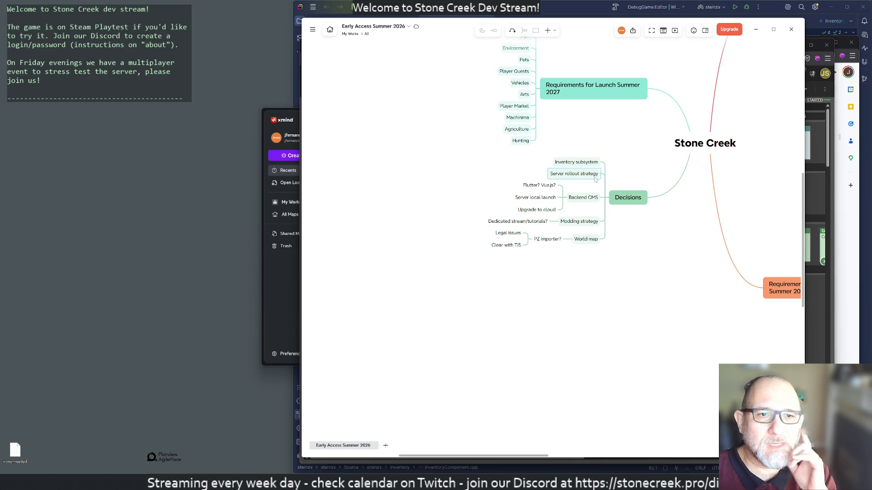
{"action": "left_click", "coordinate": [566, 179]}
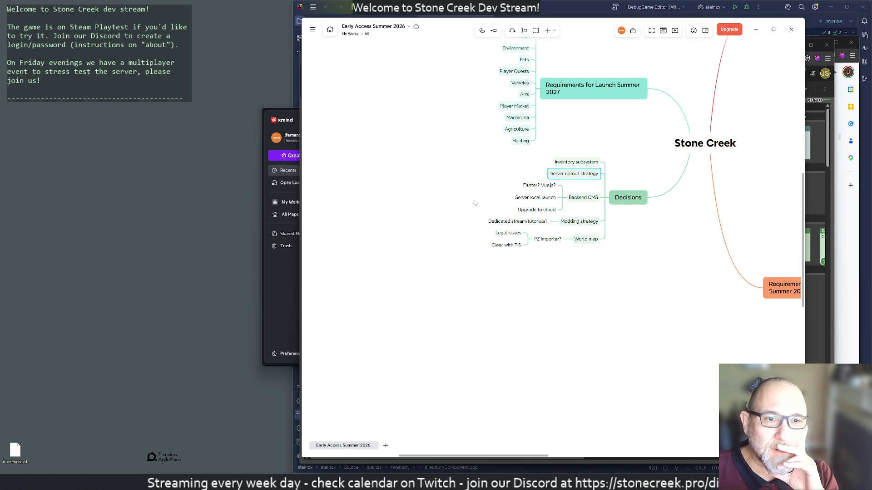
{"action": "left_click", "coordinate": [481, 182]}
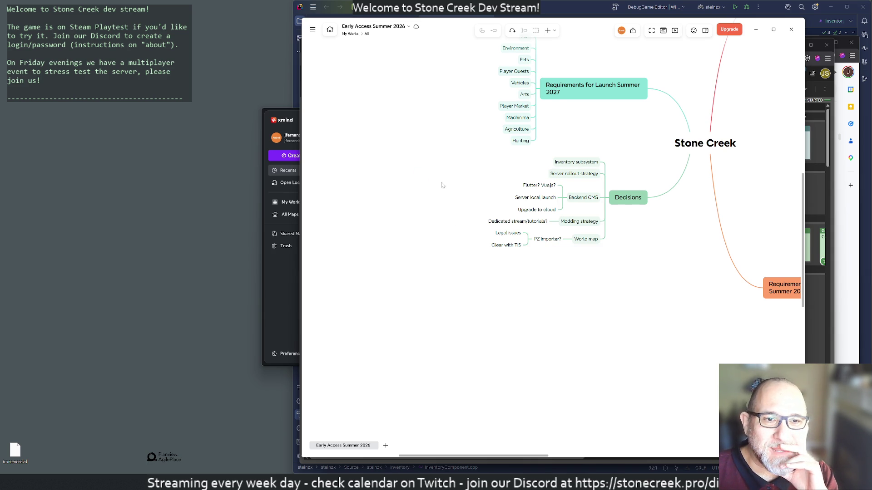
{"action": "mouse_move", "coordinate": [446, 173]}
{"action": "left_mouse_down"}
{"action": "mouse_move", "coordinate": [397, 183]}
{"action": "mouse_move", "coordinate": [440, 191]}
{"action": "left_mouse_up"}
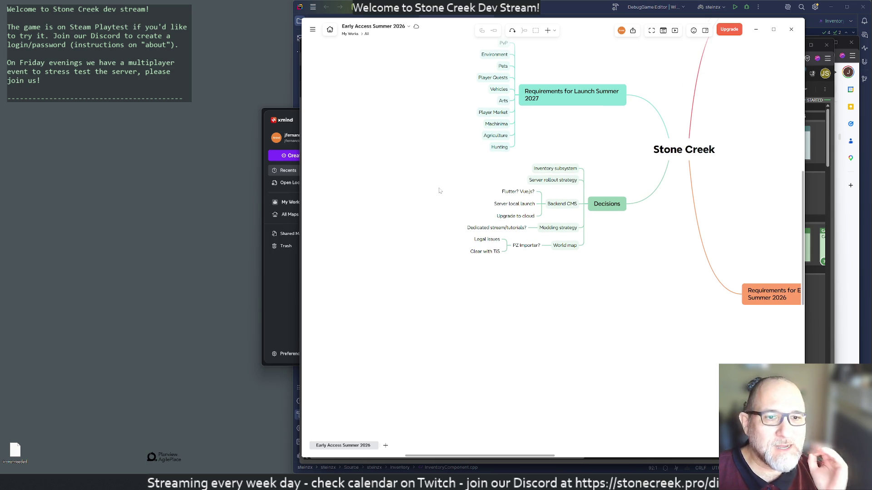
{"action": "scroll", "coordinate": [504, 215], "scroll_direction": "up", "scroll_amount": 2}
{"action": "scroll", "coordinate": [509, 217], "scroll_direction": "down", "scroll_amount": 2}
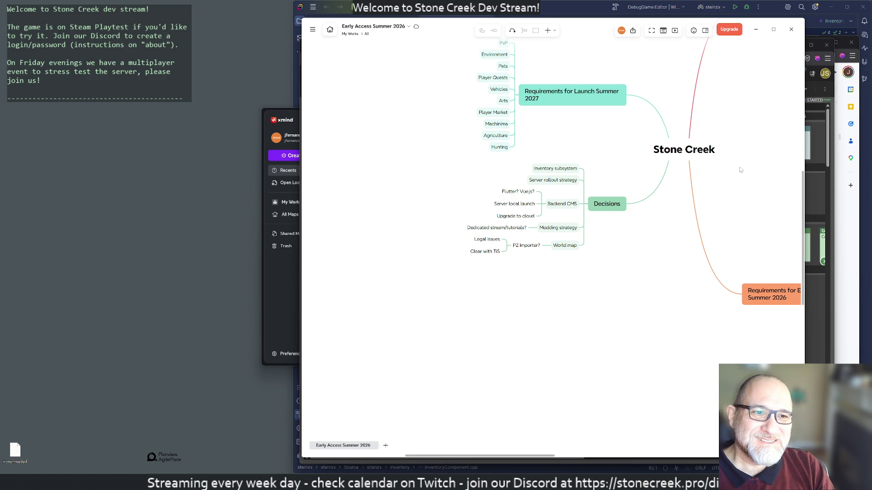
{"action": "left_click_drag", "start_coordinate": [741, 181], "coordinate": [752, 208]}
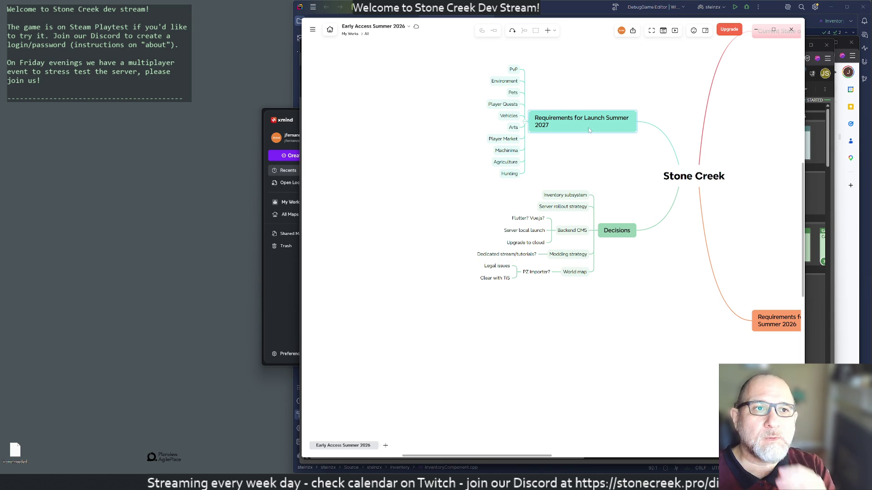
Switch to the Rider code project and build it to launch the Unreal Editor.
{"action": "left_click", "coordinate": [537, 15]}
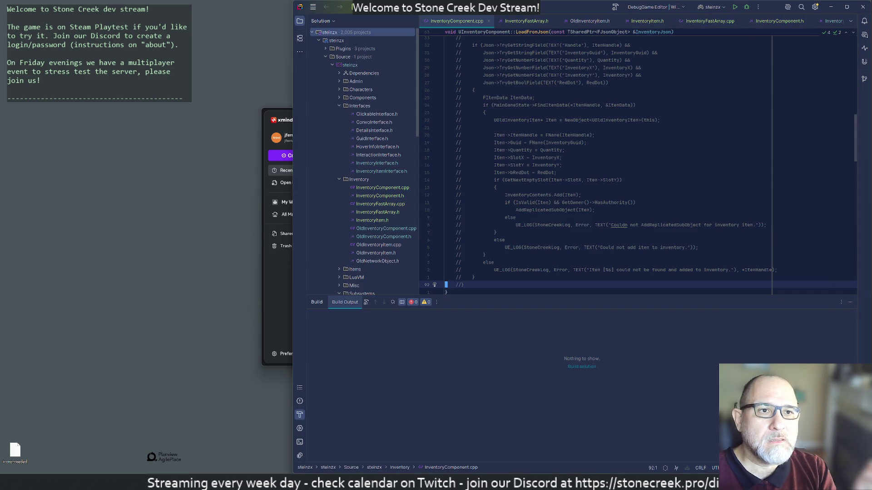
{"action": "left_click", "coordinate": [746, 7]}
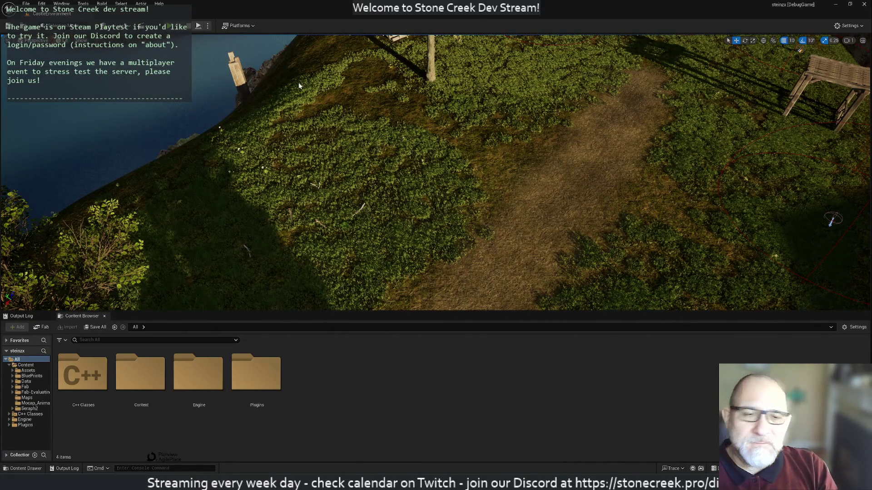
Start a Play-in-Editor session of Stone Creek in the viewport.
{"action": "key", "text": "alt+p"}
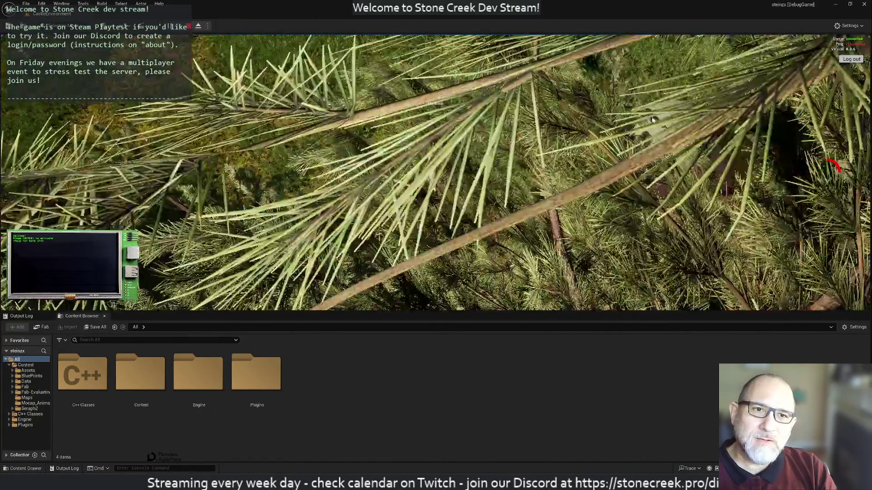
{"action": "scroll", "coordinate": [489, 150], "scroll_direction": "up", "scroll_amount": 3}
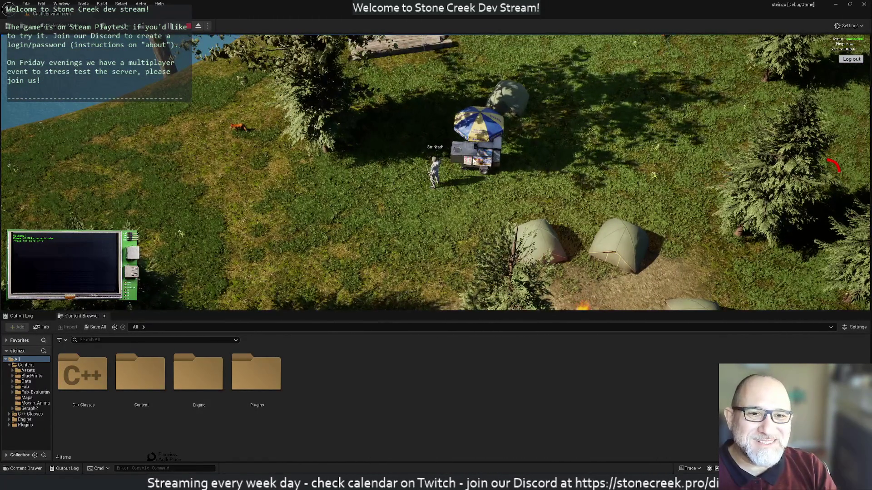
Toggle the player inventory panel open and closed while viewing the camp.
{"action": "key", "text": "i"}
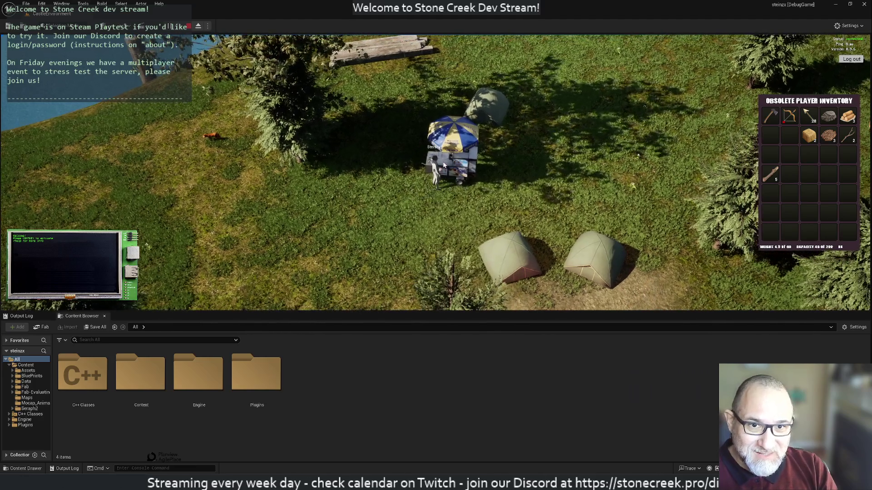
{"action": "key", "text": "i"}
{"action": "key", "text": "i"}
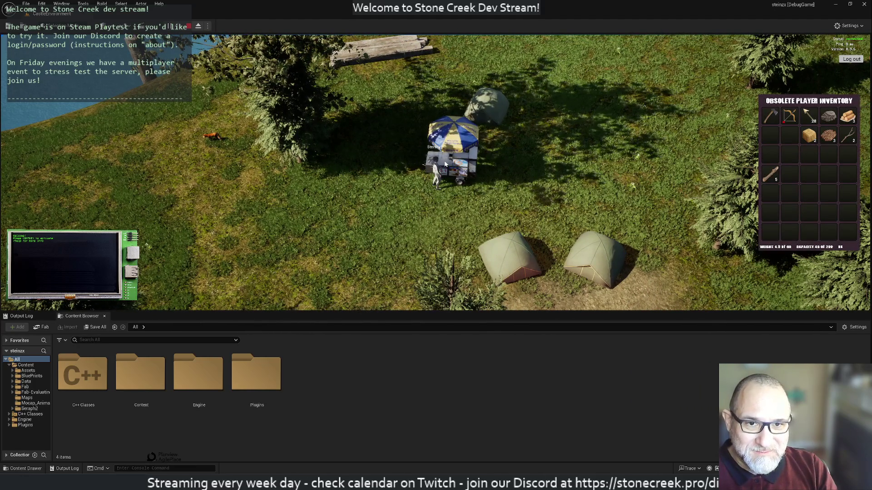
{"action": "scroll", "coordinate": [371, 153], "scroll_direction": "down", "scroll_amount": 2}
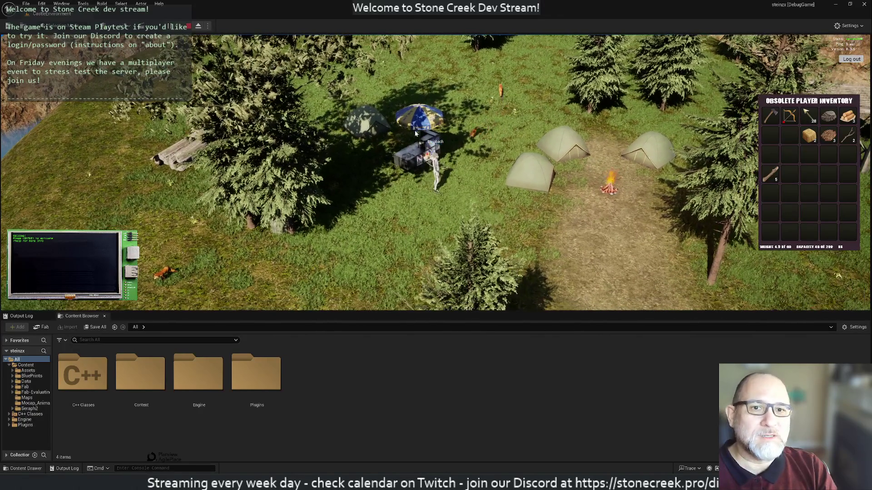
{"action": "key", "text": "i"}
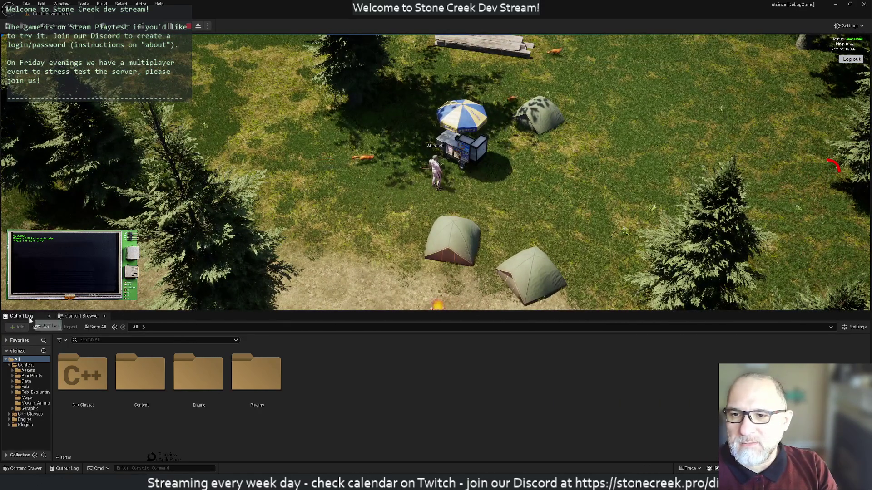
Show the output log, interact with the food cart and walk the character to the campfire and back.
{"action": "left_click", "coordinate": [28, 317]}
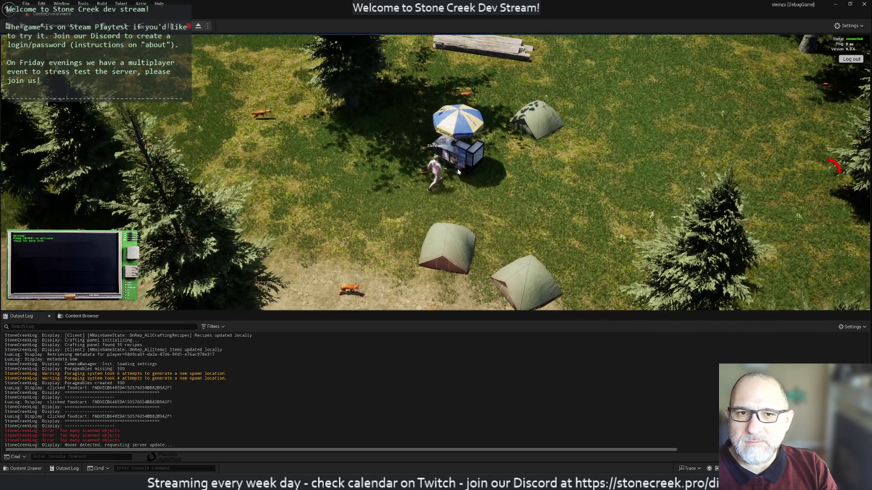
{"action": "left_click", "coordinate": [448, 171]}
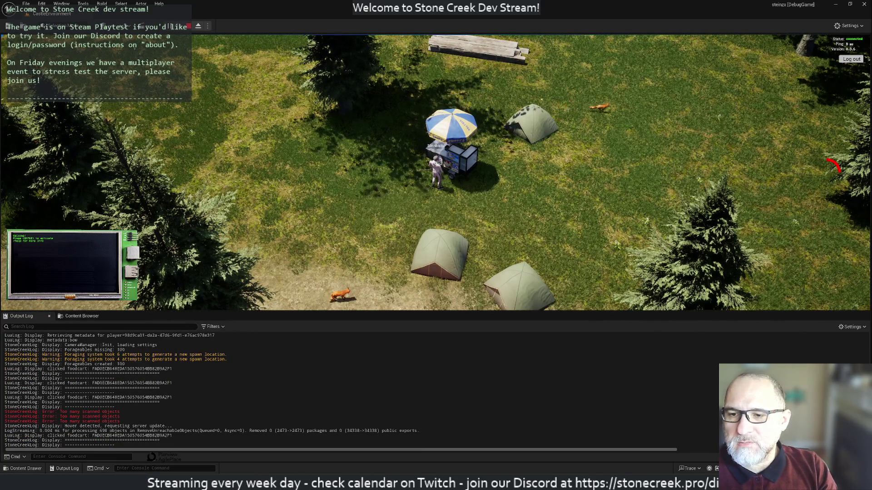
{"action": "left_click", "coordinate": [446, 158]}
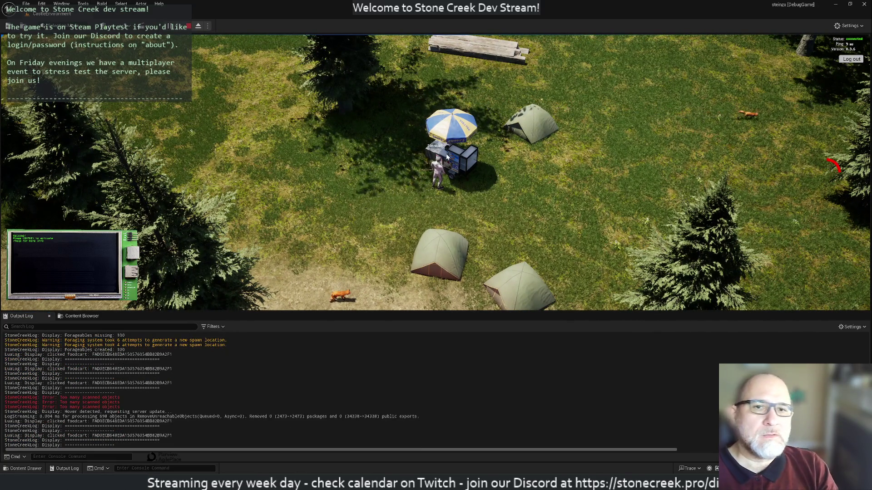
{"action": "left_click", "coordinate": [453, 164]}
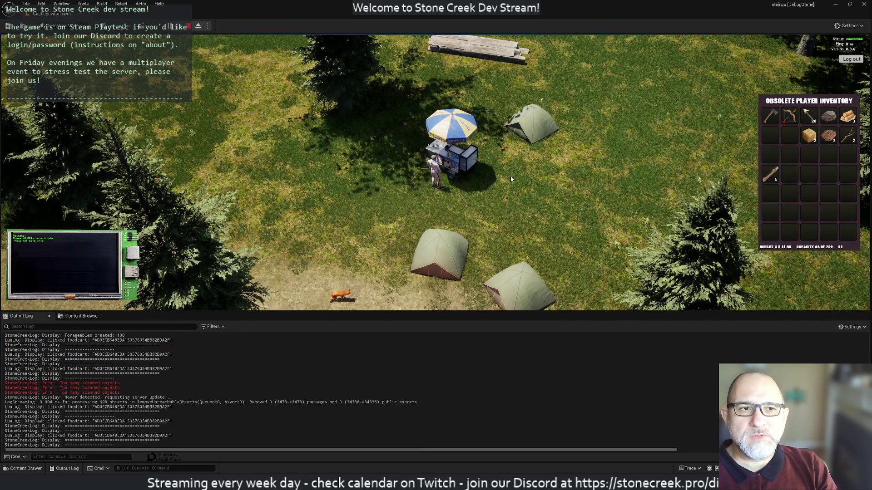
{"action": "left_click", "coordinate": [409, 224]}
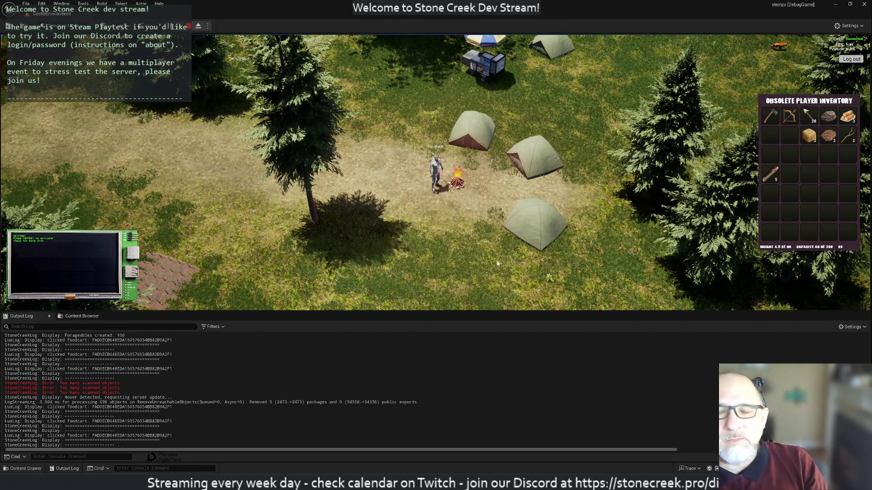
{"action": "left_click_drag", "start_coordinate": [606, 238], "coordinate": [311, 91]}
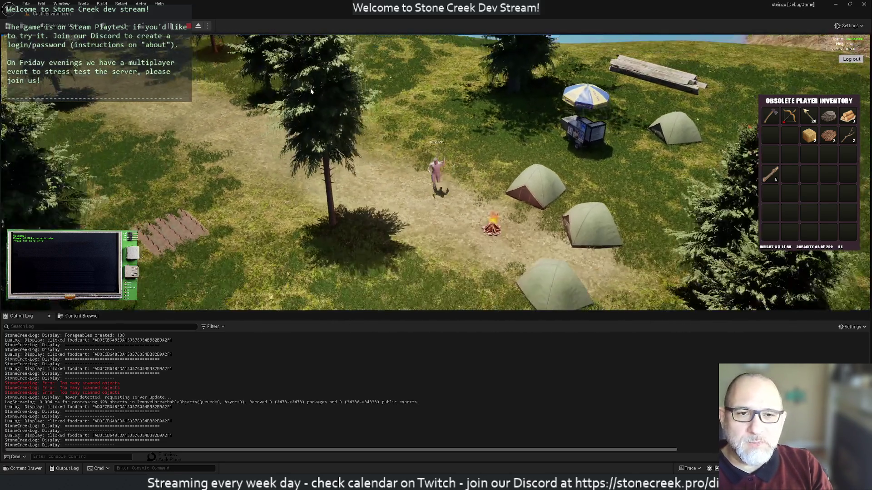
{"action": "left_click", "coordinate": [450, 209]}
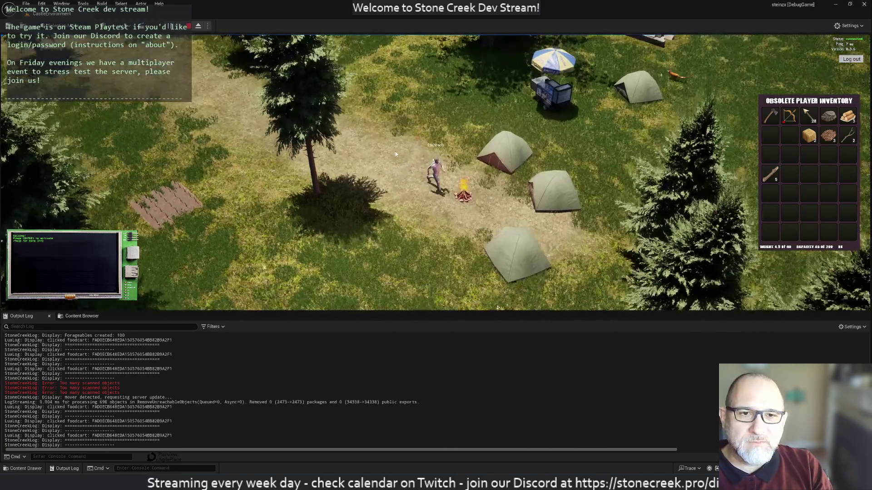
{"action": "left_click", "coordinate": [392, 163]}
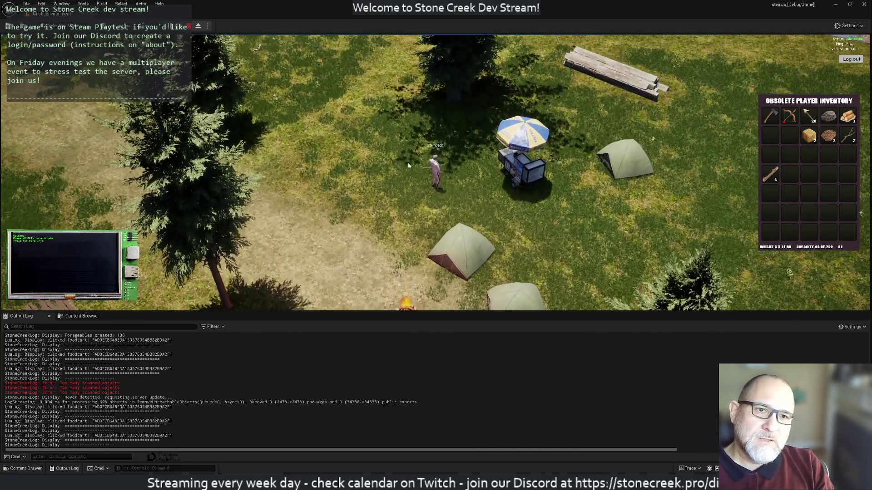
Orbit the camera and repeatedly interact with the food cart, stepping away and back.
{"action": "mouse_move", "coordinate": [408, 162]}
{"action": "left_mouse_down"}
{"action": "mouse_move", "coordinate": [385, 189]}
{"action": "mouse_move", "coordinate": [414, 209]}
{"action": "mouse_move", "coordinate": [420, 170]}
{"action": "left_mouse_up"}
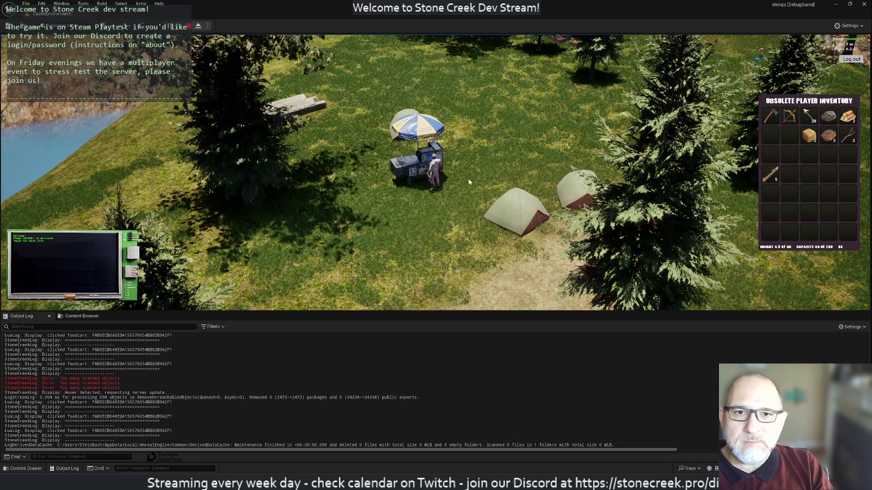
{"action": "left_click", "coordinate": [418, 173]}
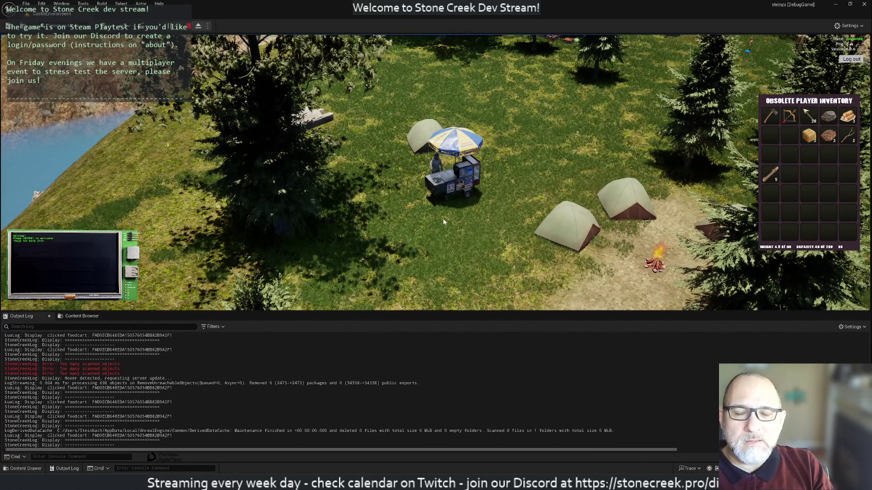
{"action": "left_click", "coordinate": [431, 230]}
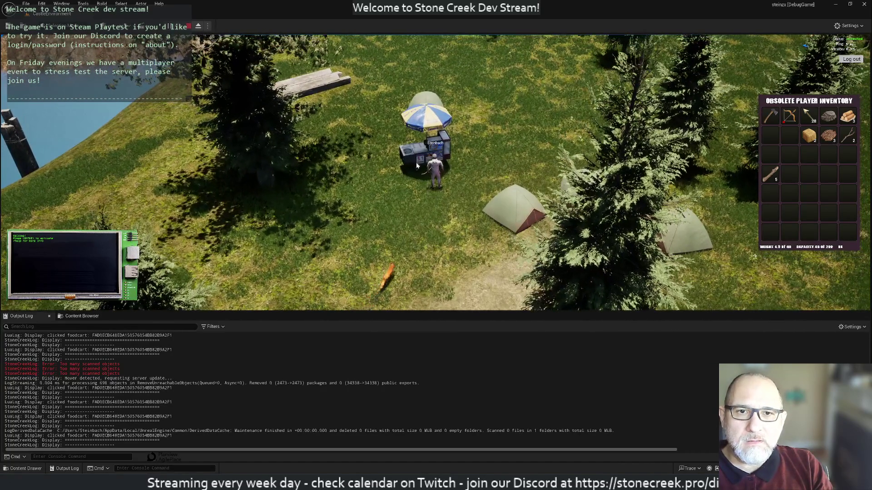
{"action": "left_click", "coordinate": [412, 171]}
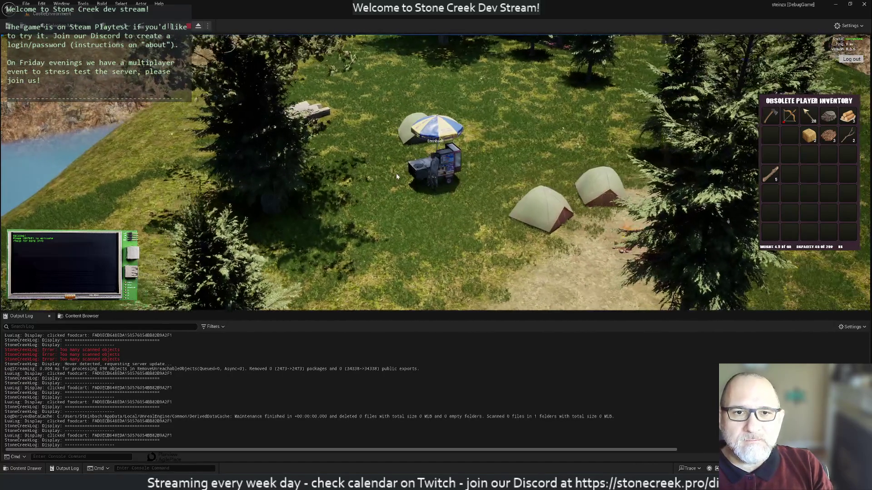
{"action": "key", "text": "s"}
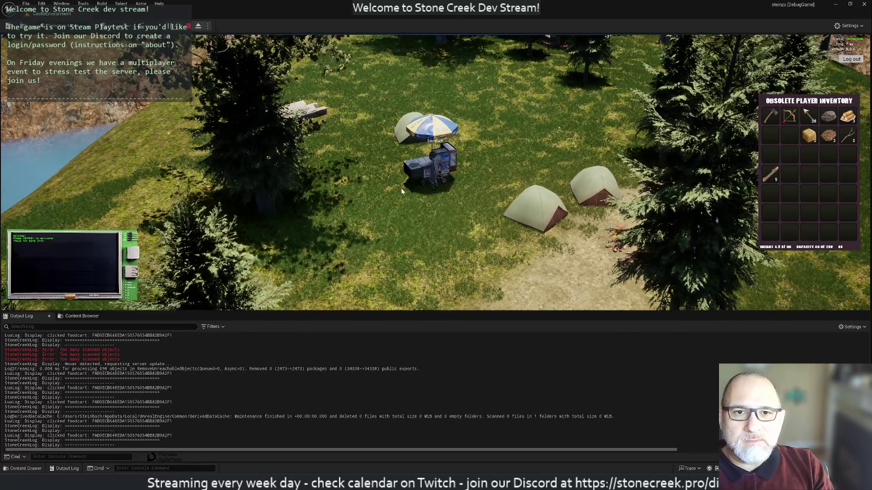
{"action": "key", "text": "w"}
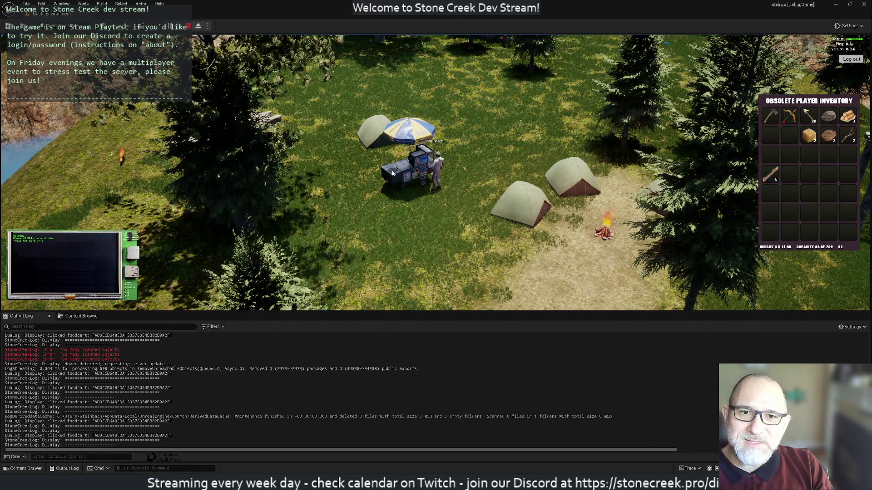
{"action": "left_click", "coordinate": [407, 169]}
Walk the character north around the camp, then stop the play session.
{"action": "key", "text": "s"}
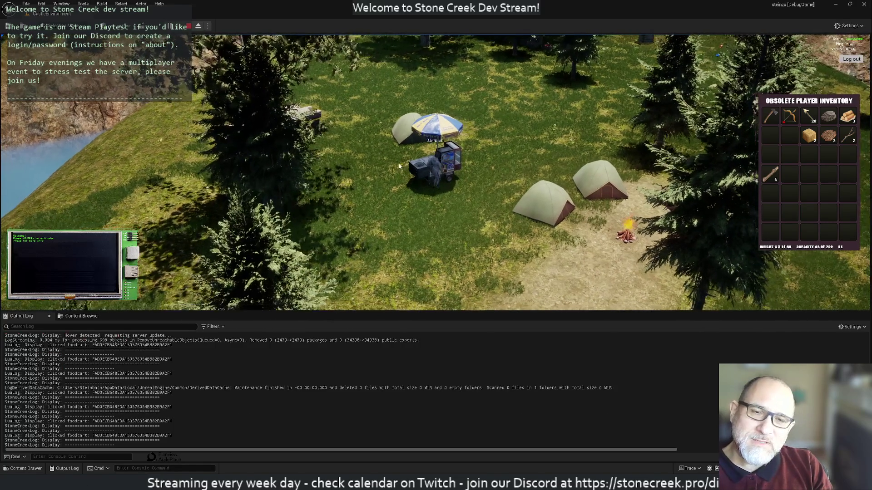
{"action": "key", "text": "w"}
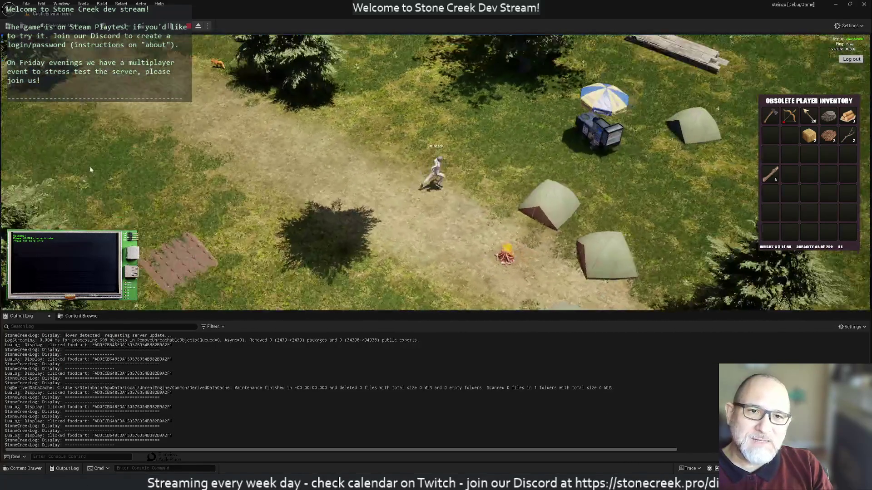
{"action": "key", "text": "w"}
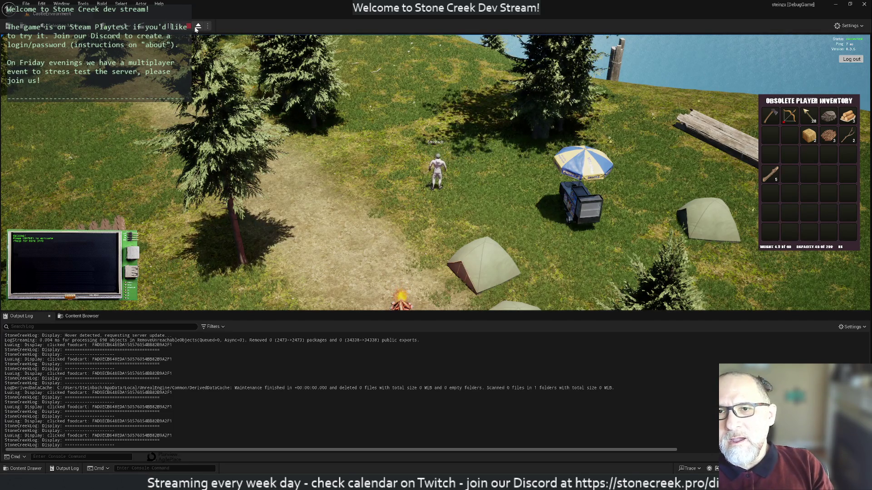
{"action": "scroll", "coordinate": [436, 170], "scroll_direction": "down", "scroll_amount": 3}
{"action": "key", "text": "Escape"}
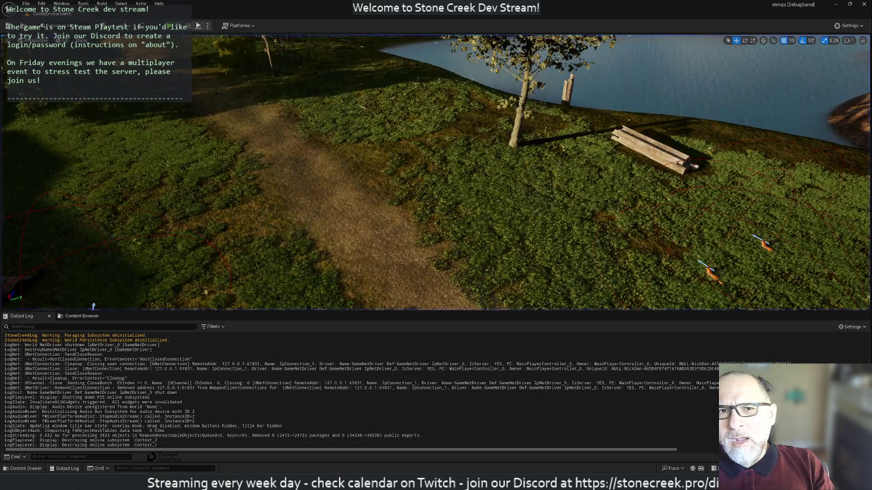
Take the Unreal editor out of full screen, move it aside and return to the IDE.
{"action": "key", "text": "super+Down"}
{"action": "left_click_drag", "start_coordinate": [789, 249], "coordinate": [671, 129]}
{"action": "key", "text": "alt+Tab"}
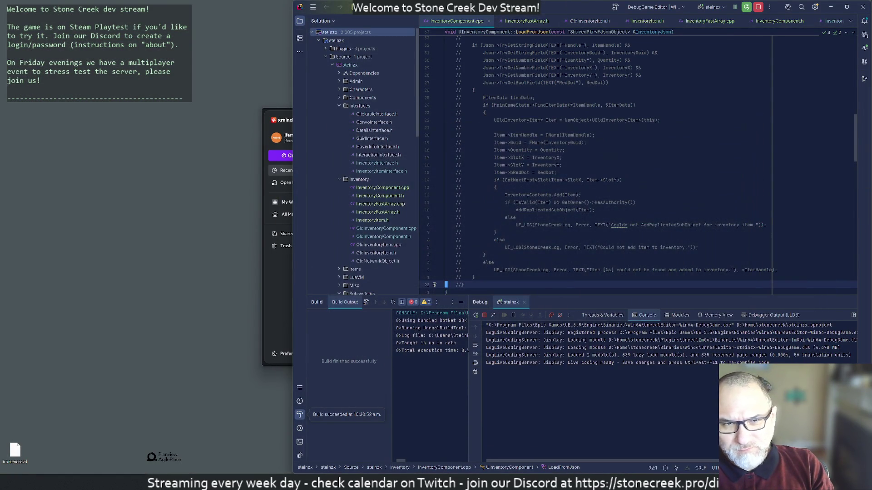
Briefly switch to Xmind and back to Rider, then bring up the Early Access Summer 2026 mind map.
{"action": "left_click", "coordinate": [271, 292]}
{"action": "left_click", "coordinate": [560, 120]}
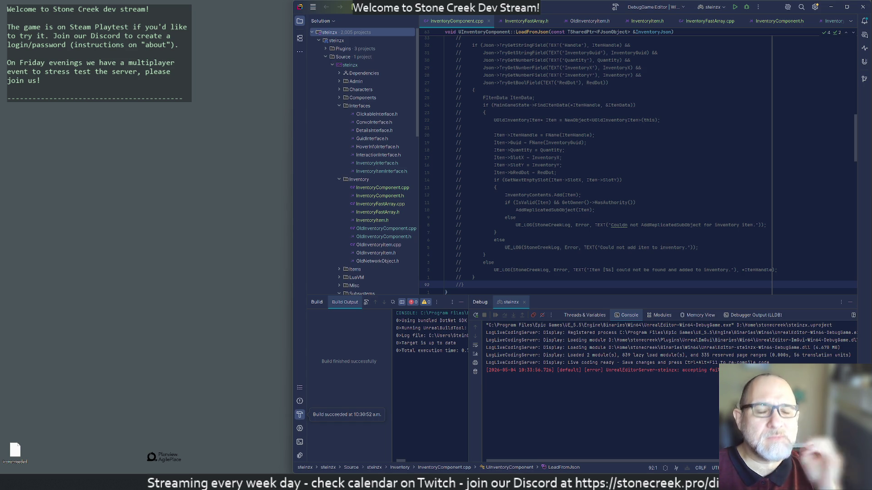
{"action": "scroll", "coordinate": [599, 163], "scroll_direction": "up", "scroll_amount": 6}
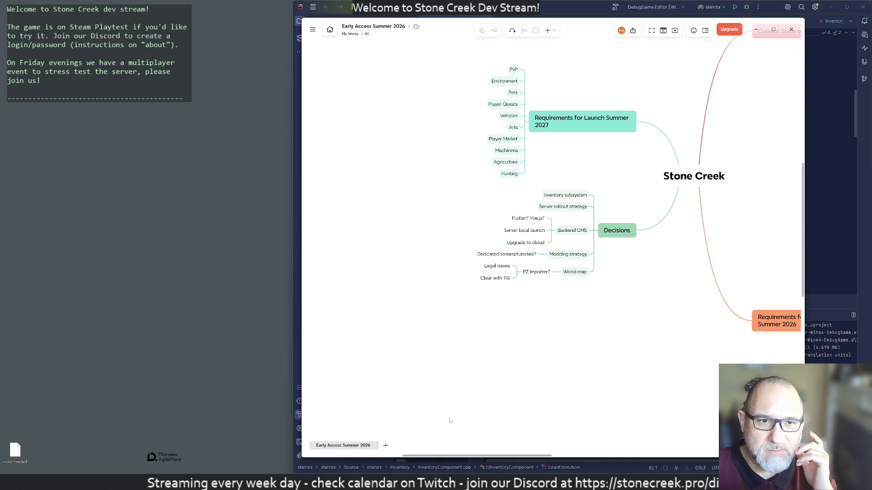
{"action": "left_click", "coordinate": [427, 447]}
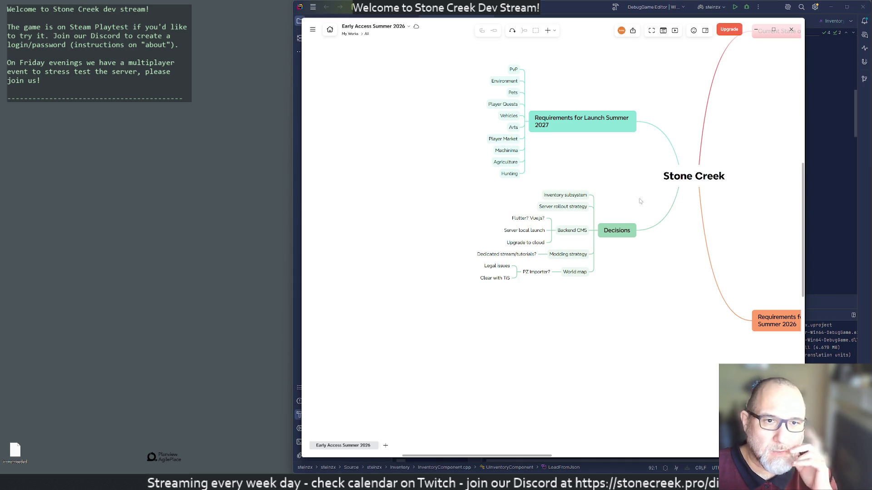
Pan the mind map to the requirements branch, then return to the IDE.
{"action": "left_click_drag", "start_coordinate": [667, 266], "coordinate": [603, 267]}
{"action": "scroll", "coordinate": [603, 266], "scroll_direction": "right", "scroll_amount": 10}
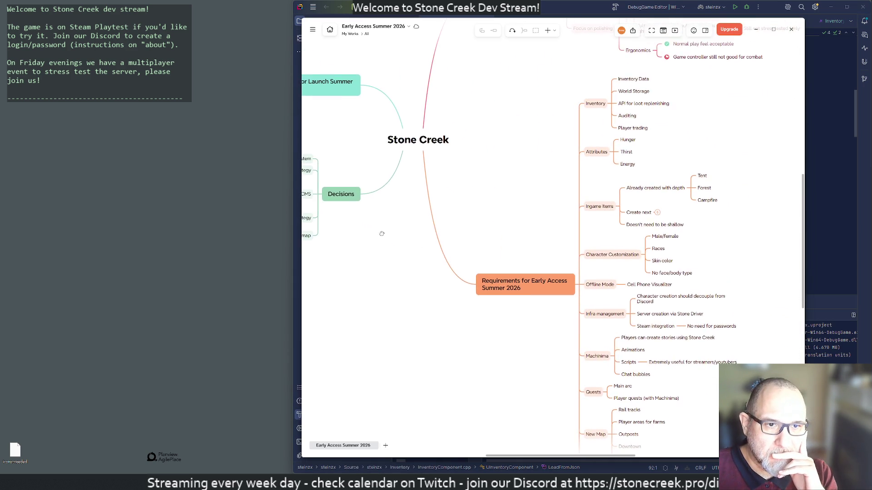
{"action": "scroll", "coordinate": [375, 149], "scroll_direction": "right", "scroll_amount": 3}
{"action": "scroll", "coordinate": [375, 149], "scroll_direction": "left", "scroll_amount": 2}
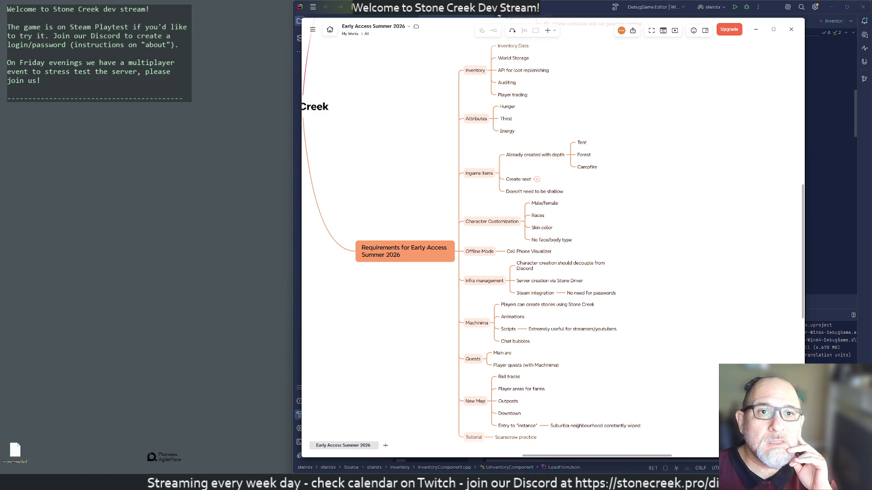
{"action": "key", "text": "alt+Tab"}
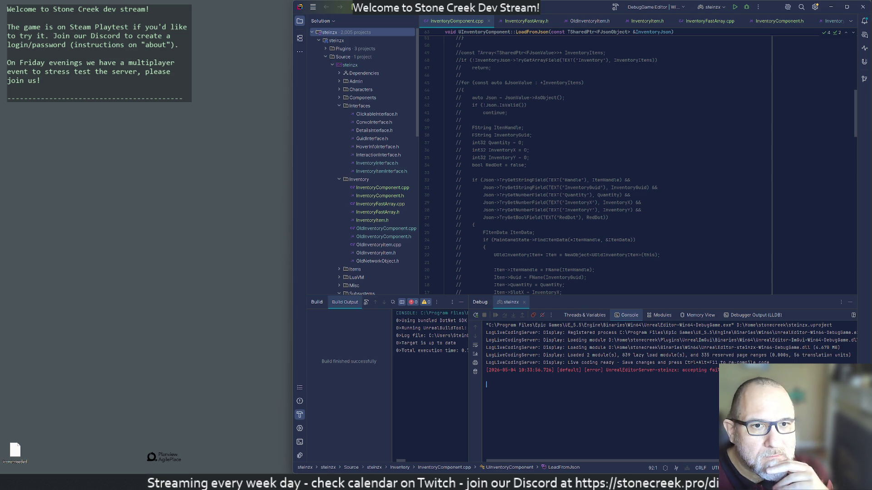
Review LoadFromJson and OldInventoryItem.h, then open the Stone Creek Development board.
{"action": "left_click", "coordinate": [526, 158]}
{"action": "scroll", "coordinate": [600, 164], "scroll_direction": "down", "scroll_amount": 5}
{"action": "scroll", "coordinate": [600, 164], "scroll_direction": "down", "scroll_amount": 5}
{"action": "scroll", "coordinate": [600, 163], "scroll_direction": "down", "scroll_amount": 5}
{"action": "scroll", "coordinate": [600, 163], "scroll_direction": "down", "scroll_amount": 5}
{"action": "scroll", "coordinate": [600, 163], "scroll_direction": "up", "scroll_amount": 3}
{"action": "scroll", "coordinate": [600, 164], "scroll_direction": "up", "scroll_amount": 3}
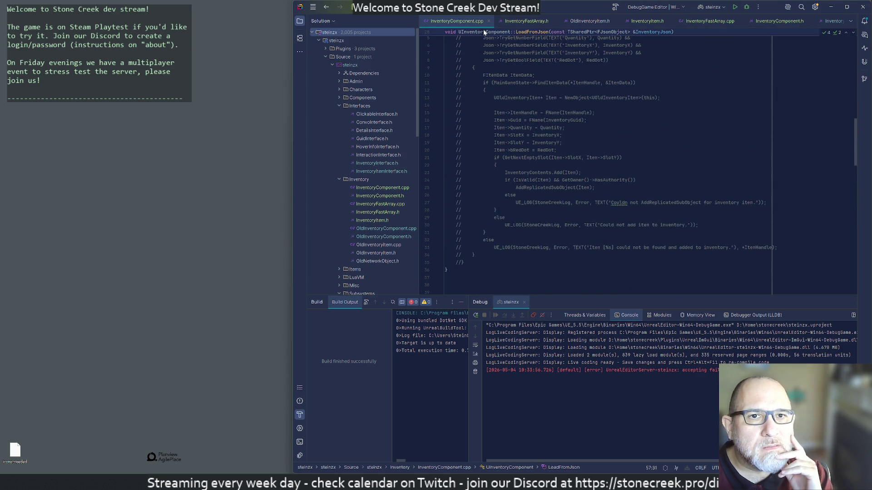
{"action": "left_click", "coordinate": [589, 21]}
{"action": "scroll", "coordinate": [599, 164], "scroll_direction": "down", "scroll_amount": 4}
{"action": "scroll", "coordinate": [599, 164], "scroll_direction": "down", "scroll_amount": 3}
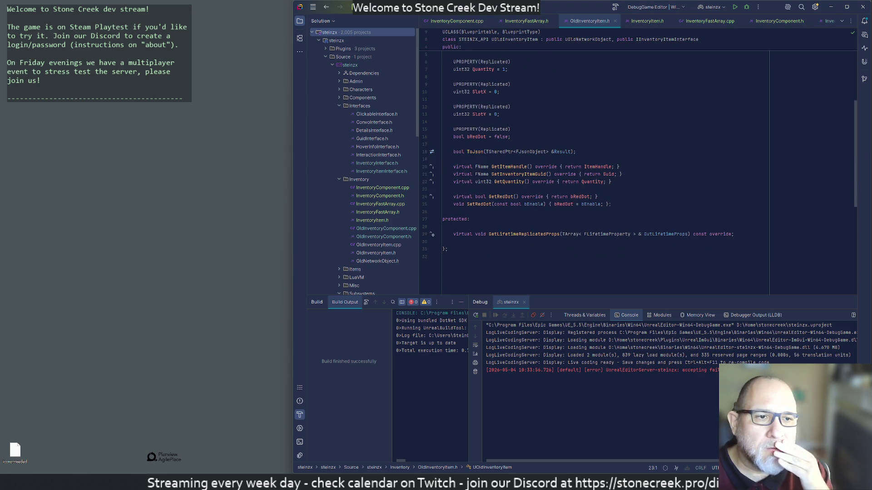
{"action": "scroll", "coordinate": [639, 158], "scroll_direction": "up", "scroll_amount": 1}
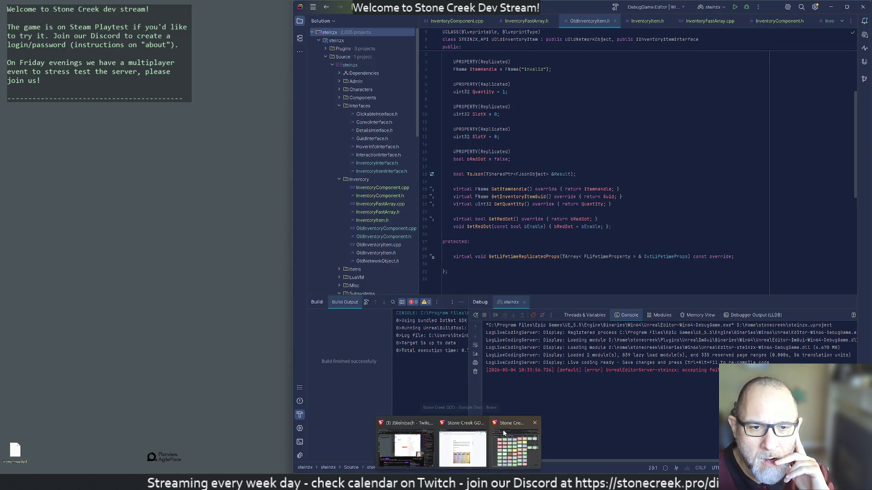
{"action": "left_click", "coordinate": [516, 444]}
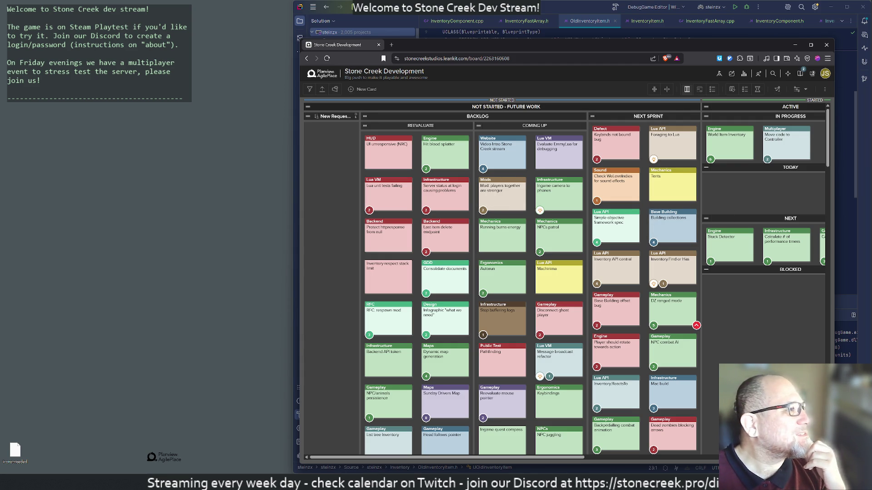
Bring the Udemy 'Has Room for Item' lecture to the front over the board.
{"action": "key", "text": "alt+Tab"}
{"action": "key", "text": "alt+Tab"}
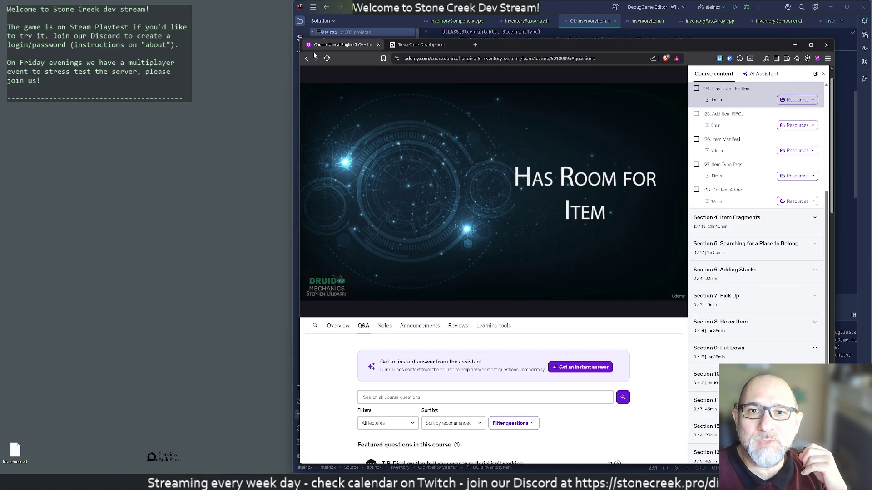
Detach the Udemy lecture into its own window, briefly play it, then move it off-screen.
{"action": "left_click_drag", "start_coordinate": [475, 45], "coordinate": [256, 61]}
{"action": "left_click", "coordinate": [393, 226]}
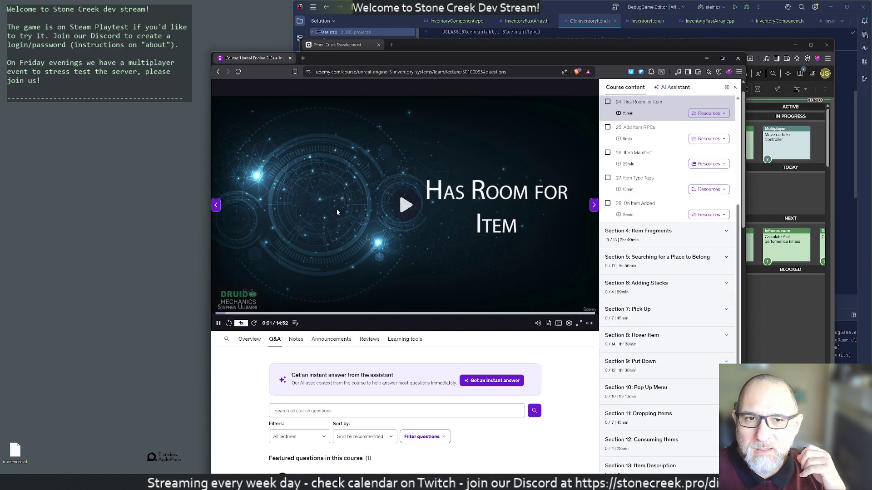
{"action": "key", "text": "space"}
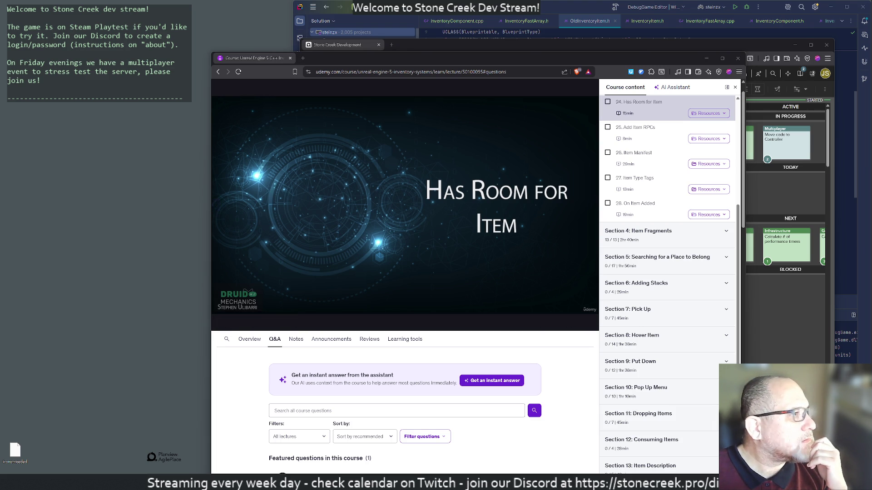
{"action": "scroll", "coordinate": [431, 320], "scroll_direction": "down", "scroll_amount": 2}
{"action": "scroll", "coordinate": [431, 320], "scroll_direction": "down", "scroll_amount": 3}
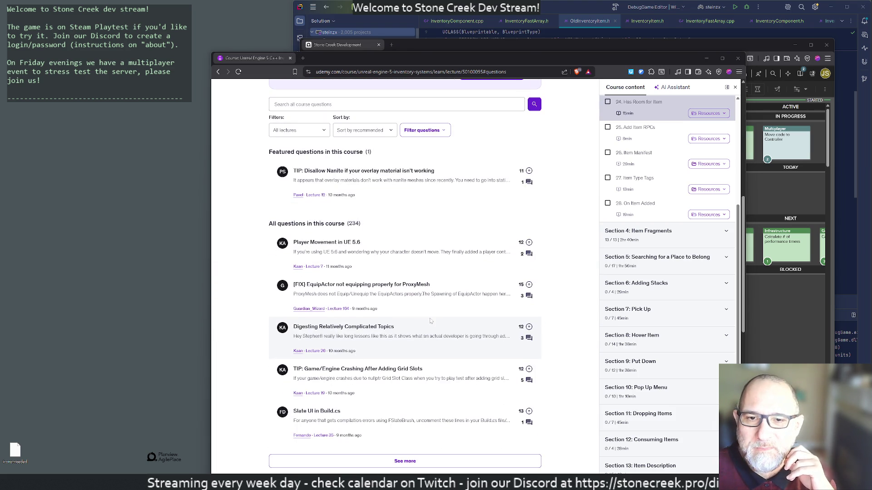
{"action": "scroll", "coordinate": [356, 291], "scroll_direction": "up", "scroll_amount": 4}
{"action": "scroll", "coordinate": [355, 291], "scroll_direction": "up", "scroll_amount": 1}
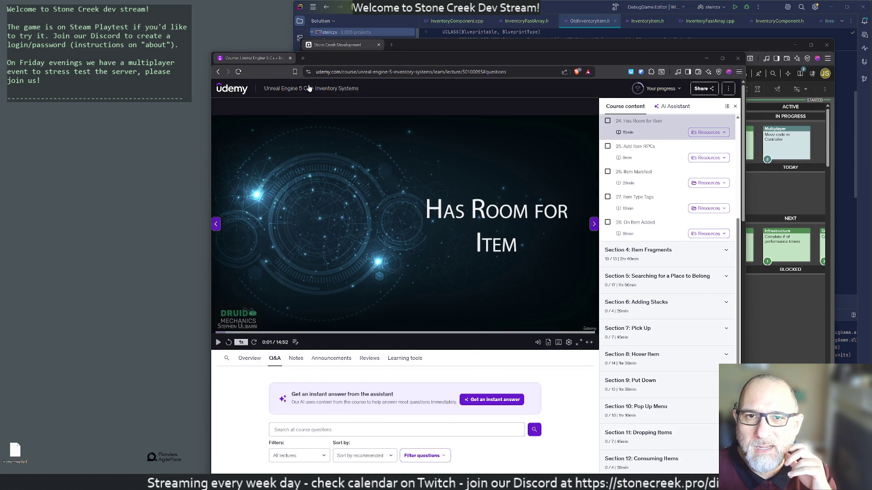
{"action": "left_click_drag", "start_coordinate": [340, 58], "coordinate": [871, 61]}
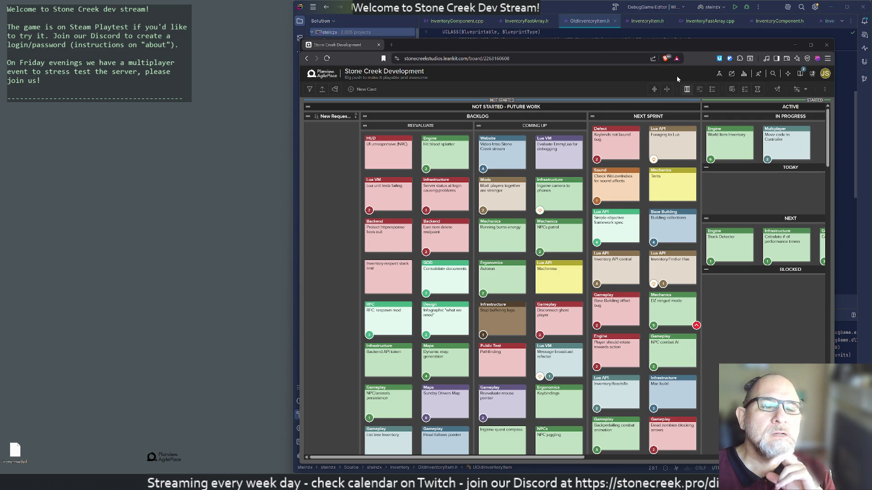
Return to Rider and close every open source file tab, leaving the editor empty.
{"action": "left_click", "coordinate": [555, 10]}
{"action": "scroll", "coordinate": [614, 163], "scroll_direction": "up", "scroll_amount": 3}
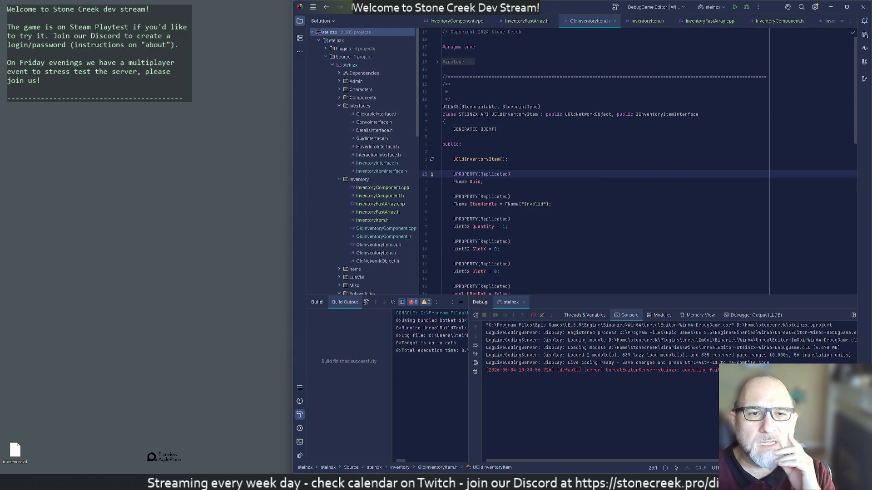
{"action": "scroll", "coordinate": [613, 164], "scroll_direction": "down", "scroll_amount": 2}
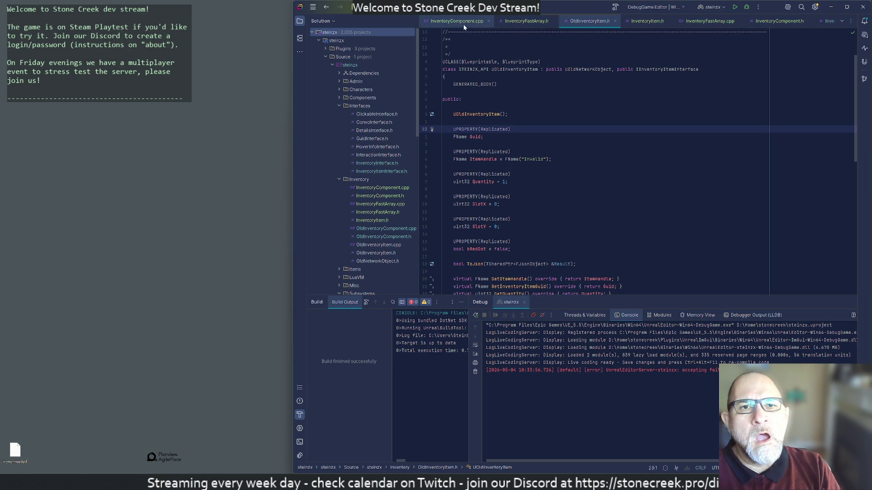
{"action": "scroll", "coordinate": [448, 23], "scroll_direction": "down", "scroll_amount": 3}
{"action": "left_click", "coordinate": [447, 23]}
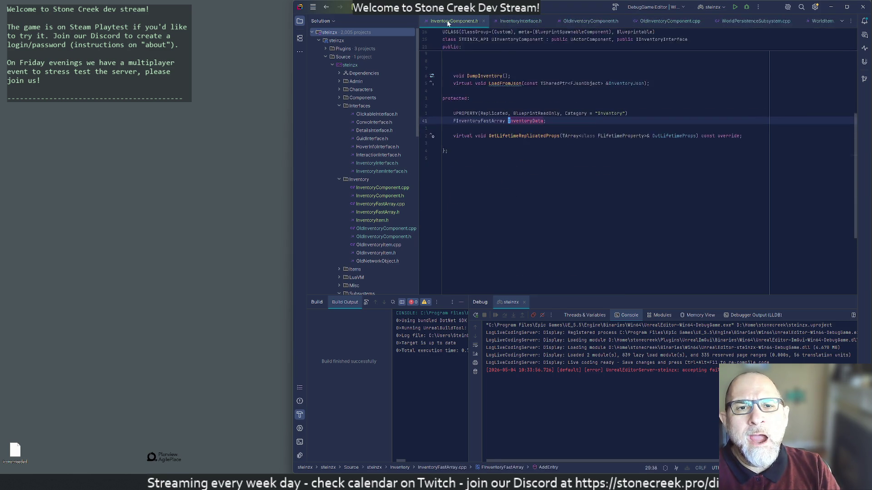
{"action": "middle_click", "coordinate": [448, 23]}
{"action": "middle_click", "coordinate": [448, 22]}
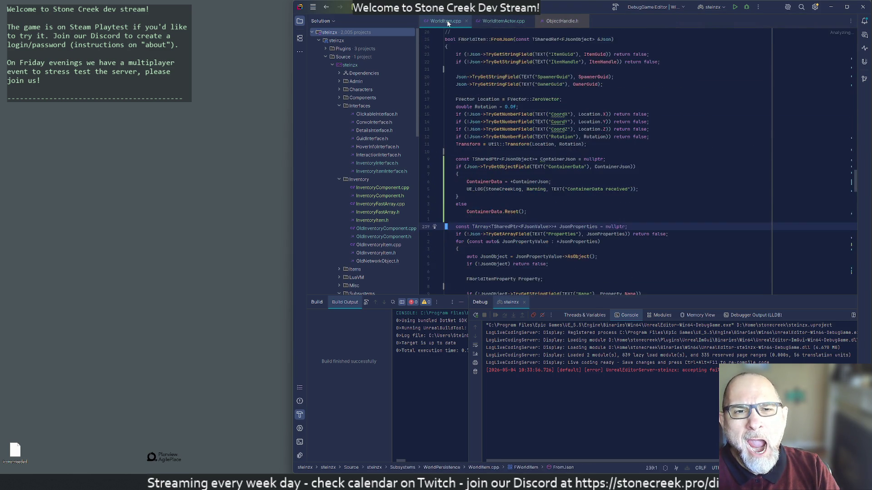
{"action": "middle_click", "coordinate": [447, 23]}
{"action": "middle_click", "coordinate": [448, 22]}
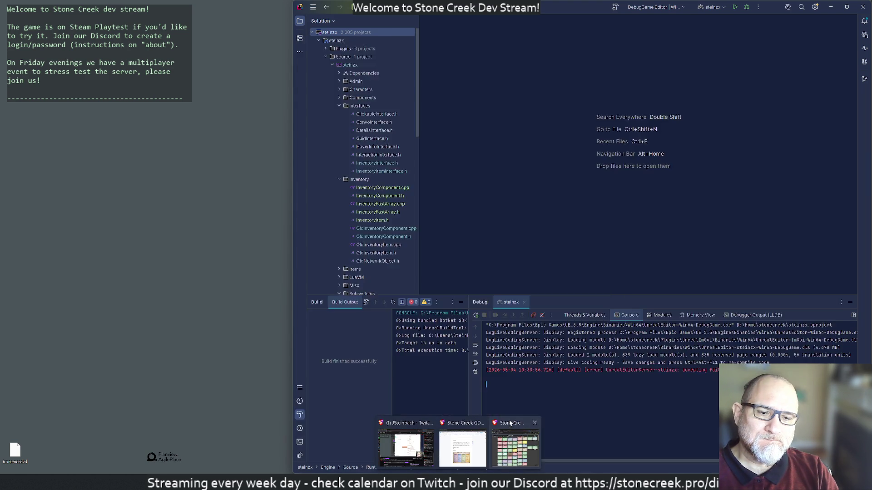
Review the Move code to Controller card and move World Item Inventory into Today.
{"action": "left_click", "coordinate": [509, 420]}
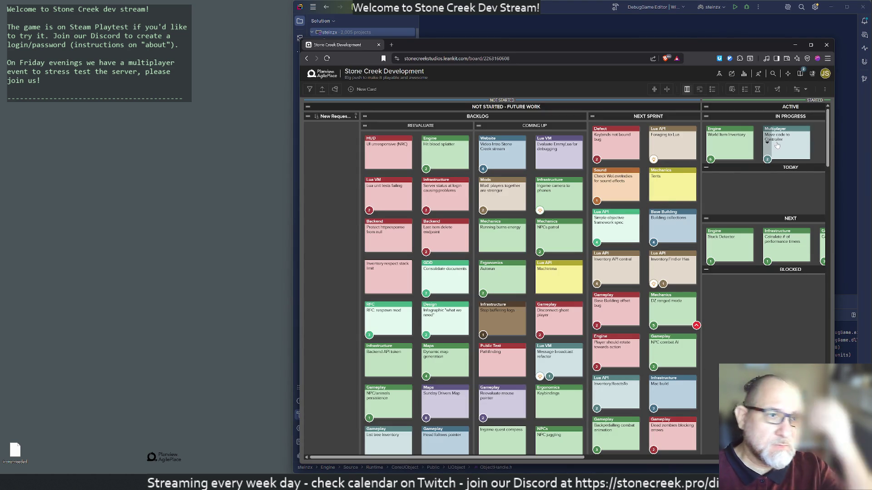
{"action": "left_click", "coordinate": [782, 162]}
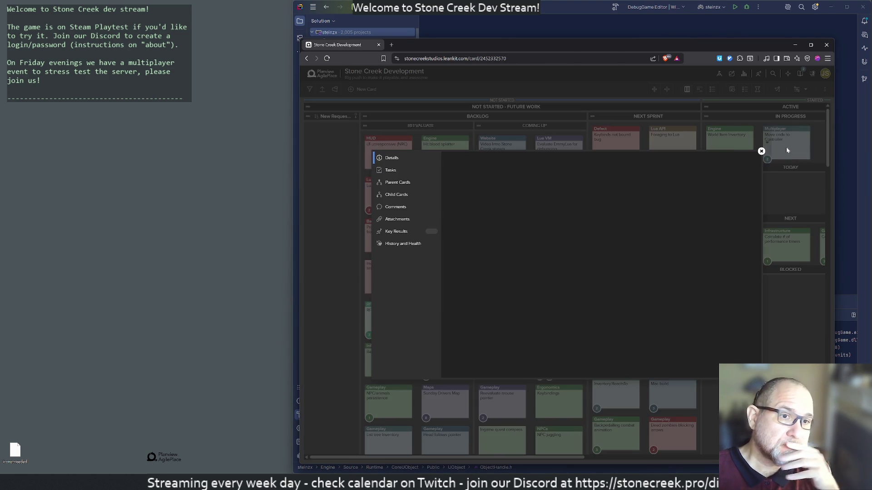
{"action": "left_click", "coordinate": [761, 152]}
{"action": "left_click_drag", "start_coordinate": [738, 155], "coordinate": [754, 218]}
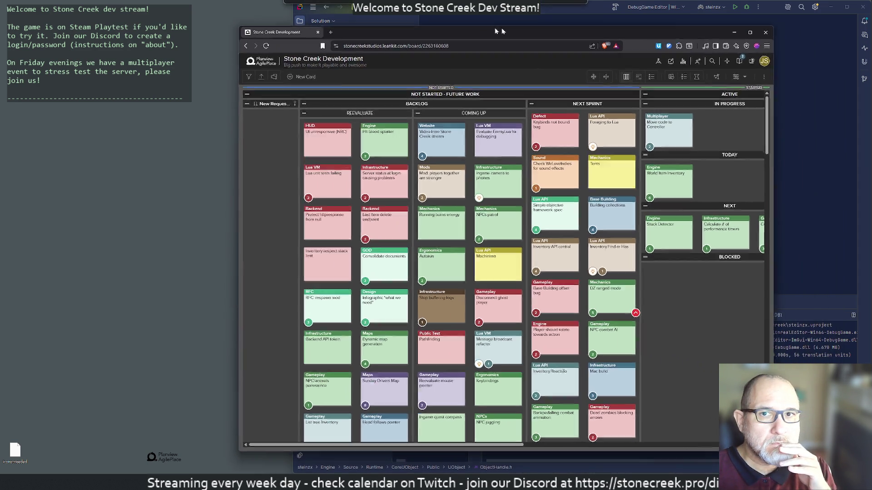
Snap the board window to the right half and widen it to show the Under Review column.
{"action": "left_click_drag", "start_coordinate": [569, 41], "coordinate": [483, 26]}
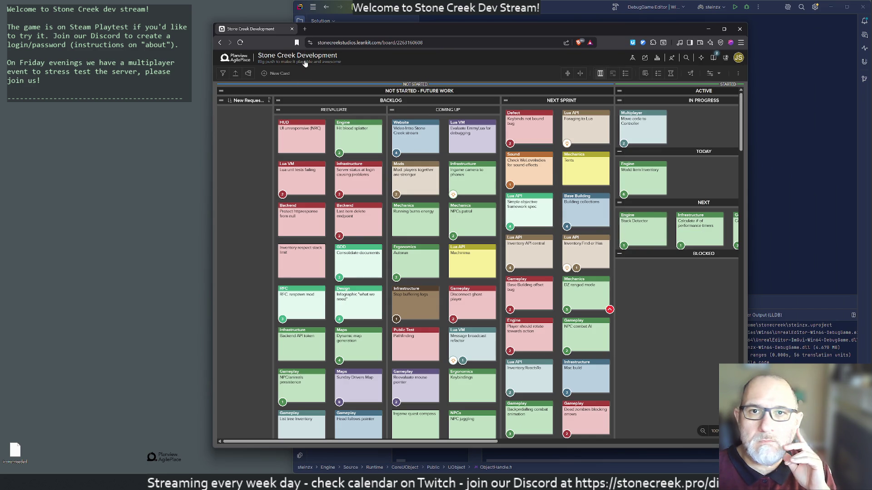
{"action": "left_click_drag", "start_coordinate": [328, 27], "coordinate": [321, 29]}
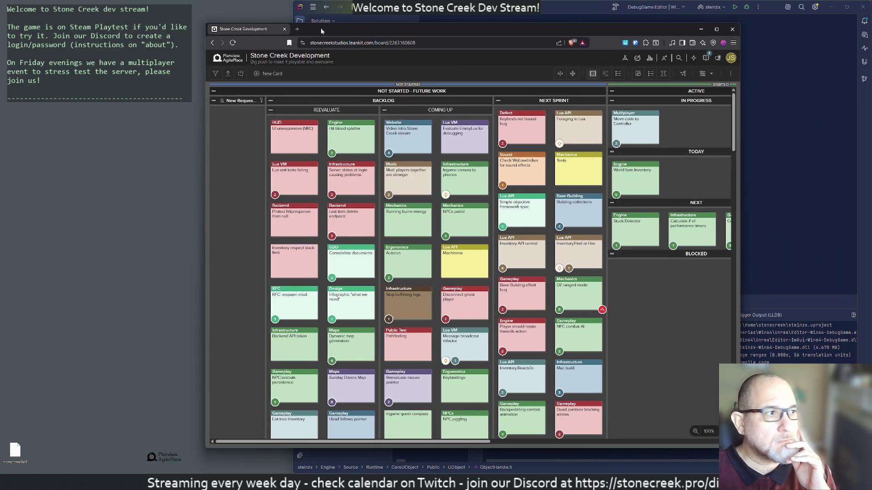
{"action": "left_click_drag", "start_coordinate": [16, 451], "coordinate": [208, 456]}
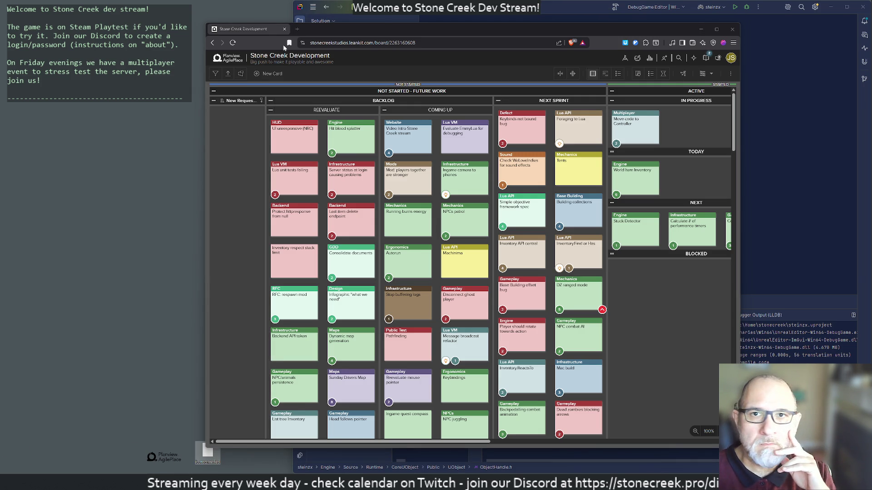
{"action": "left_click_drag", "start_coordinate": [322, 29], "coordinate": [308, 49]}
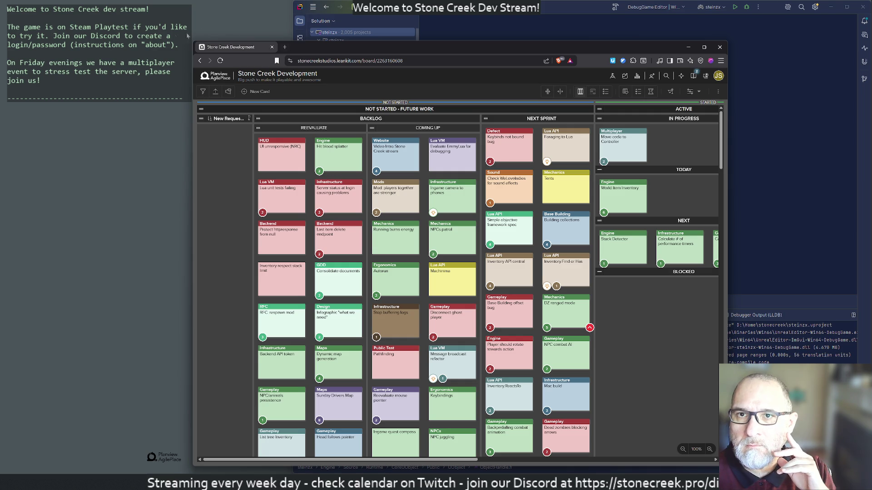
{"action": "left_click_drag", "start_coordinate": [414, 49], "coordinate": [870, 41]}
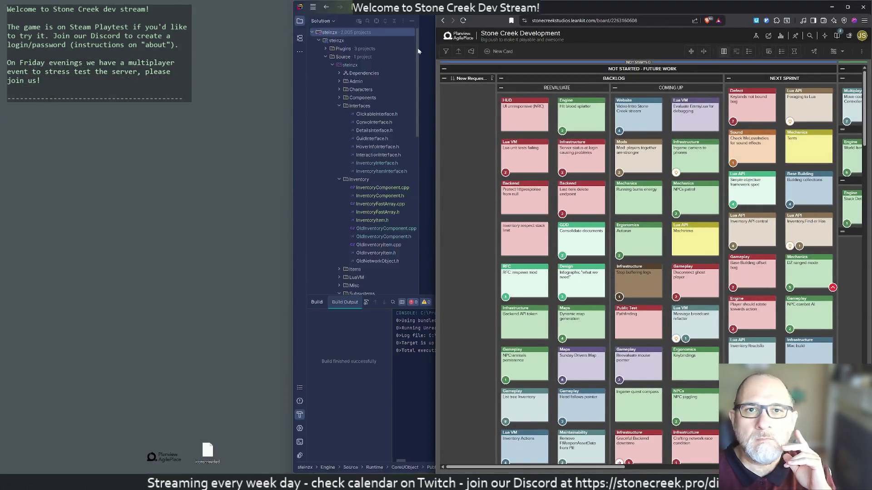
{"action": "mouse_move", "coordinate": [437, 192]}
{"action": "left_mouse_down"}
{"action": "mouse_move", "coordinate": [192, 191]}
{"action": "mouse_move", "coordinate": [201, 191]}
{"action": "left_mouse_up"}
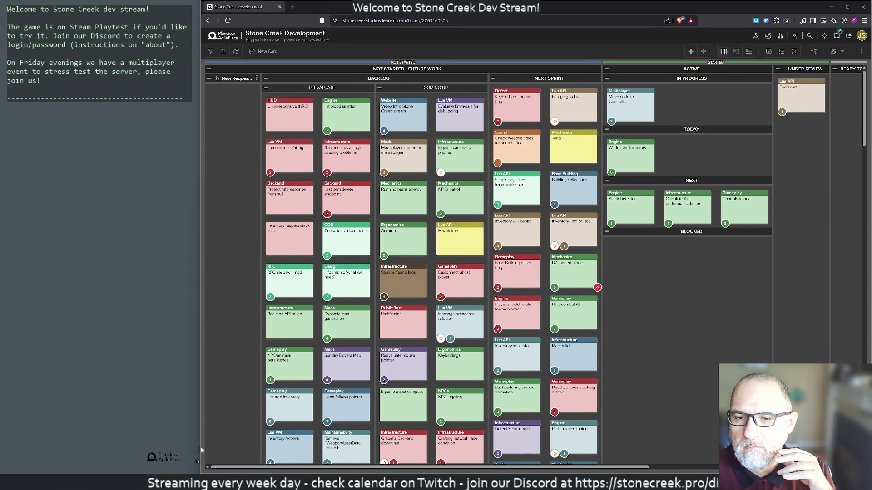
Adjust the board window's left edge and move the Base Building offset bug card into Today.
{"action": "left_click_drag", "start_coordinate": [200, 447], "coordinate": [280, 447]}
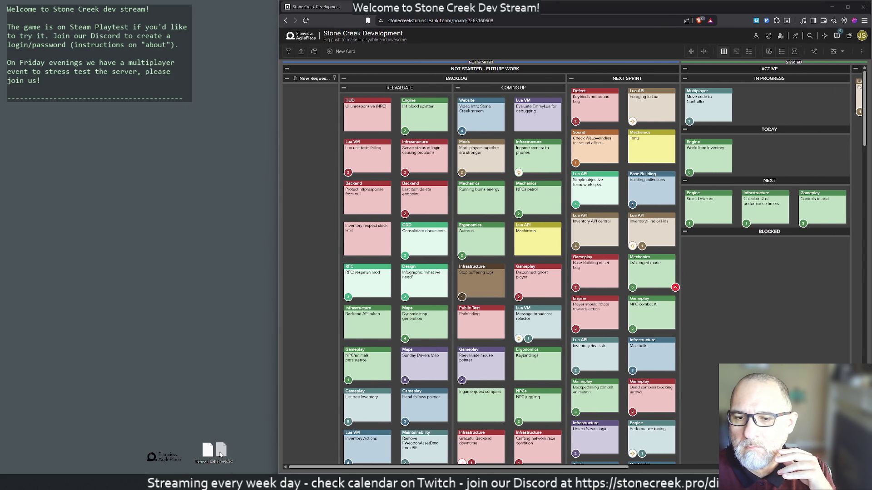
{"action": "left_click_drag", "start_coordinate": [221, 455], "coordinate": [220, 454]}
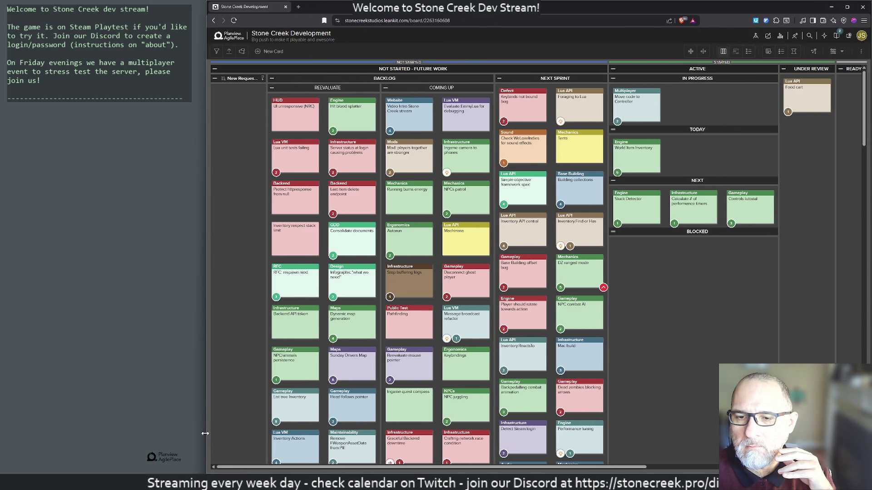
{"action": "left_click_drag", "start_coordinate": [278, 423], "coordinate": [201, 424]}
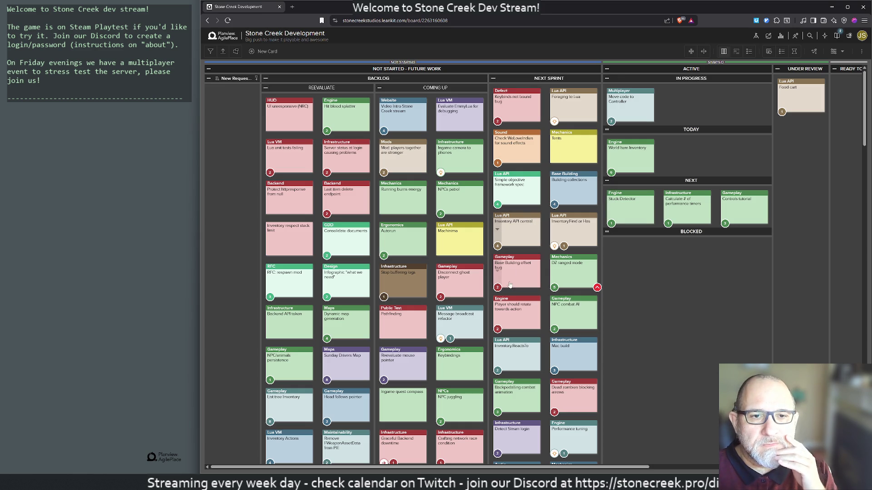
{"action": "left_click_drag", "start_coordinate": [509, 281], "coordinate": [685, 160]}
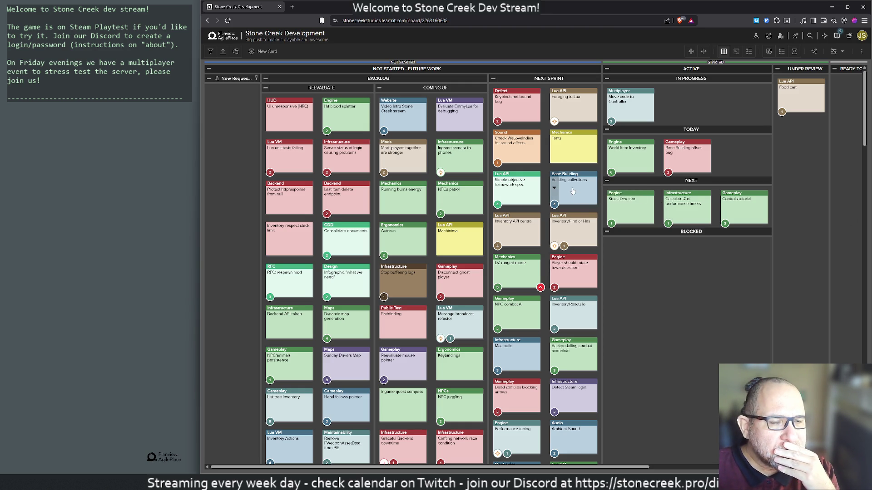
Move the Building collections card into Today, then bring up VS Code's foodcart script.
{"action": "left_click_drag", "start_coordinate": [573, 192], "coordinate": [739, 164]}
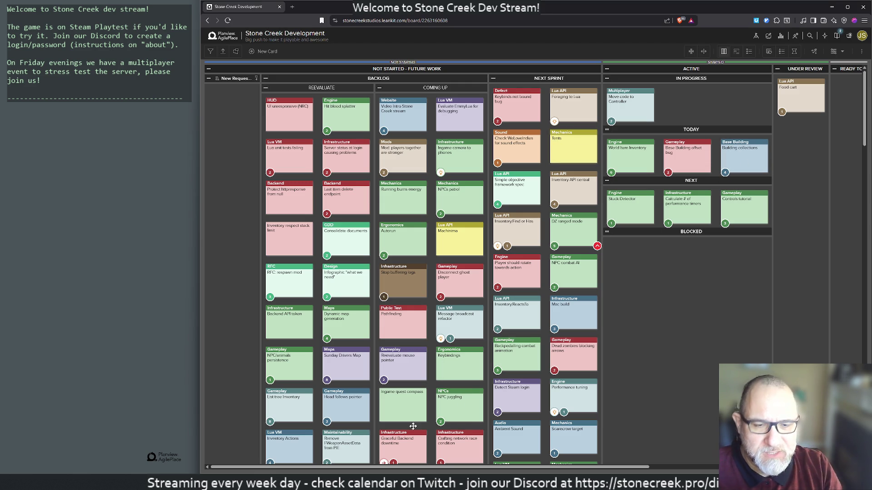
{"action": "key", "text": "alt+Tab"}
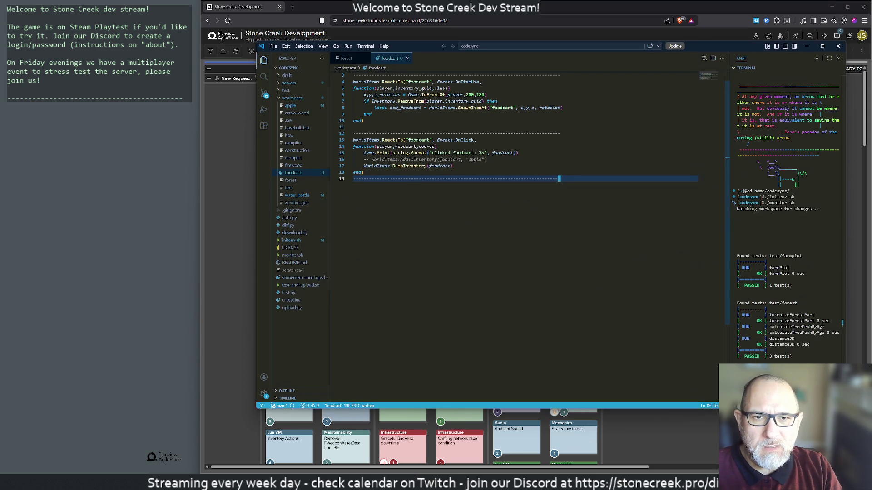
Open the tent Lua script via quick-open, review it, then close VS Code to reveal the board.
{"action": "key", "text": "ctrl+p"}
{"action": "type", "text": "tent"}
{"action": "key", "text": "Return"}
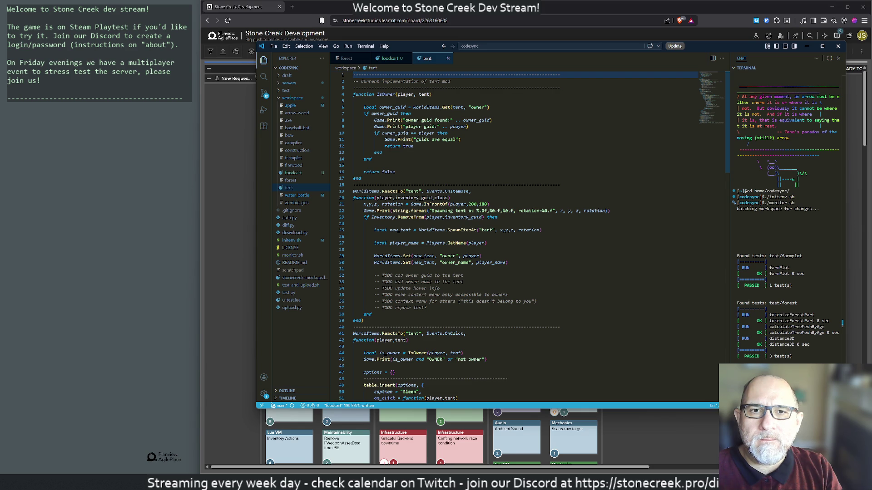
{"action": "left_click_drag", "start_coordinate": [693, 49], "coordinate": [672, 95]}
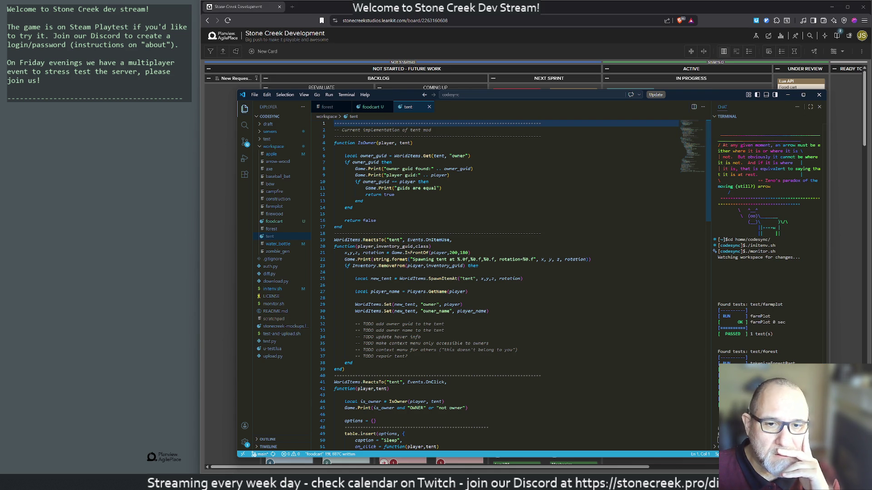
{"action": "scroll", "coordinate": [508, 288], "scroll_direction": "down", "scroll_amount": 5}
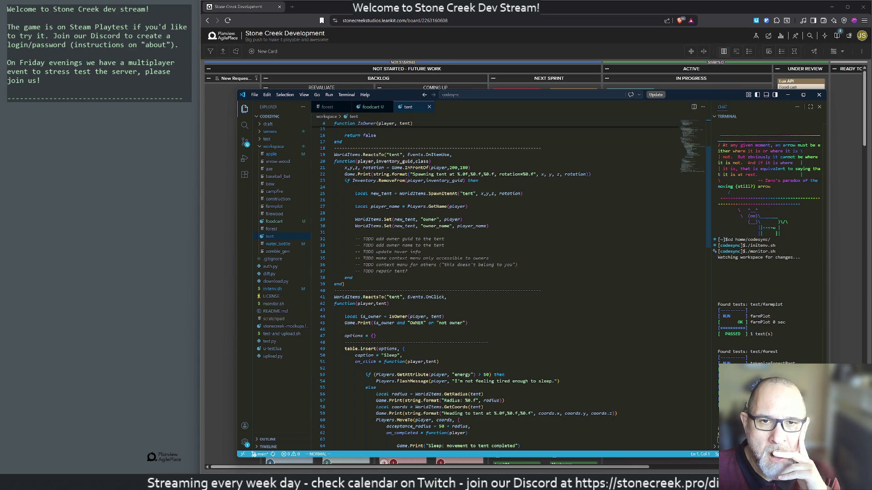
{"action": "left_click", "coordinate": [818, 94]}
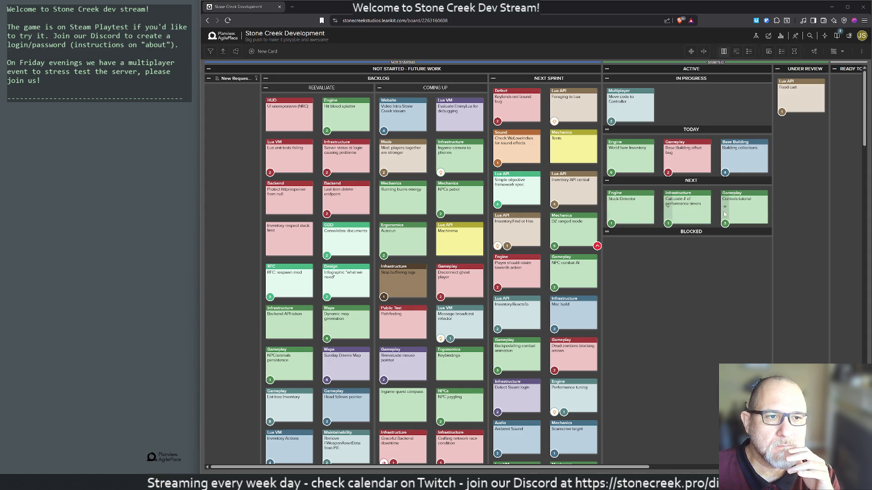
Launch Stone Creek Playtest from the Start menu search for 'stone'.
{"action": "key", "text": "super"}
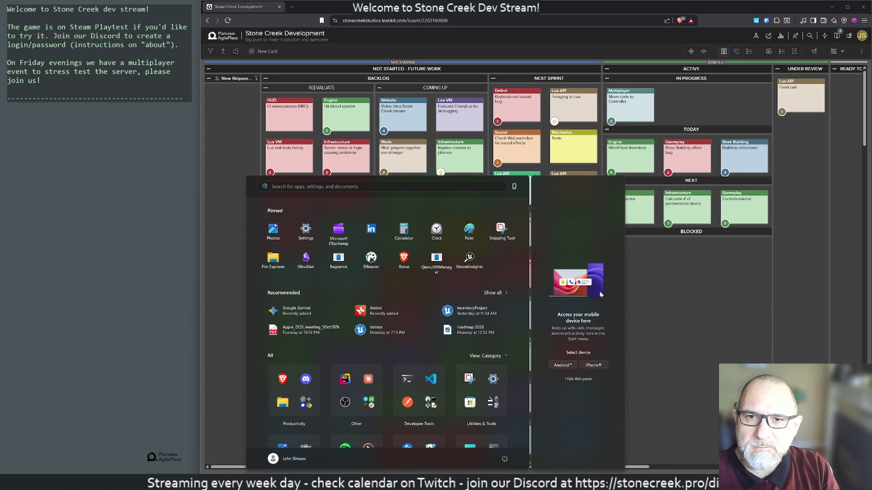
{"action": "type", "text": "stone"}
{"action": "key", "text": "Return"}
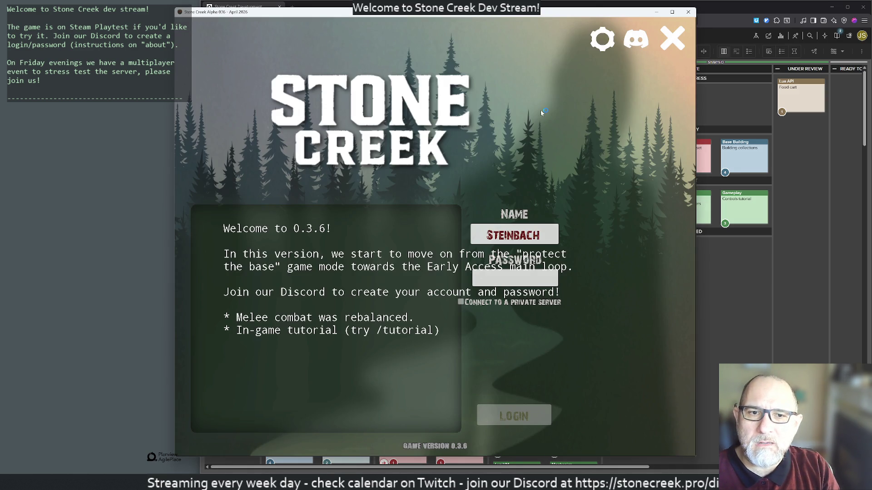
Maximize the game window and log in to the Stone Creek server.
{"action": "double_click", "coordinate": [409, 12]}
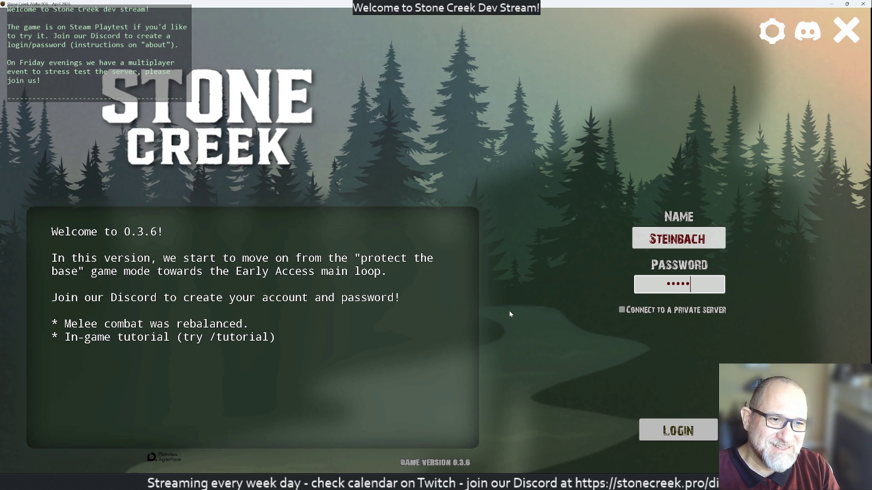
{"action": "key", "text": "Return"}
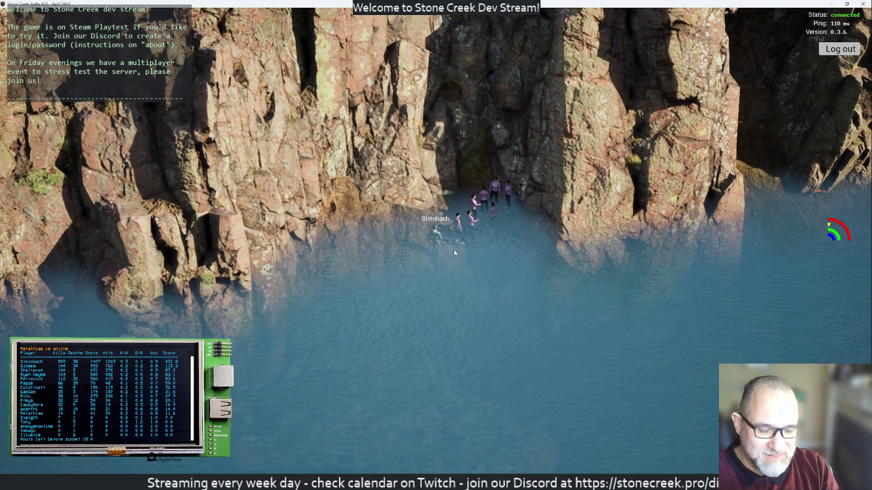
Open the player inventory beside the cliffside water.
{"action": "key", "text": "i"}
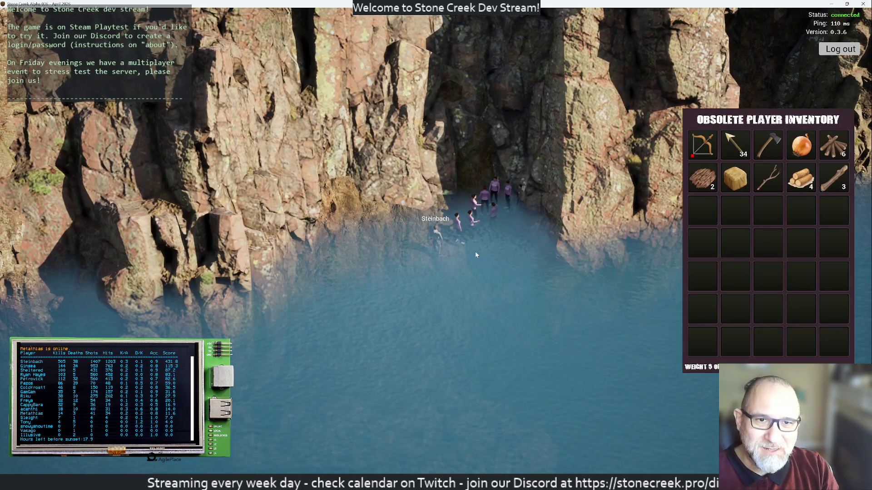
Close the inventory panel and walk from the cliffside water to the forest dirt path.
{"action": "key", "text": "i"}
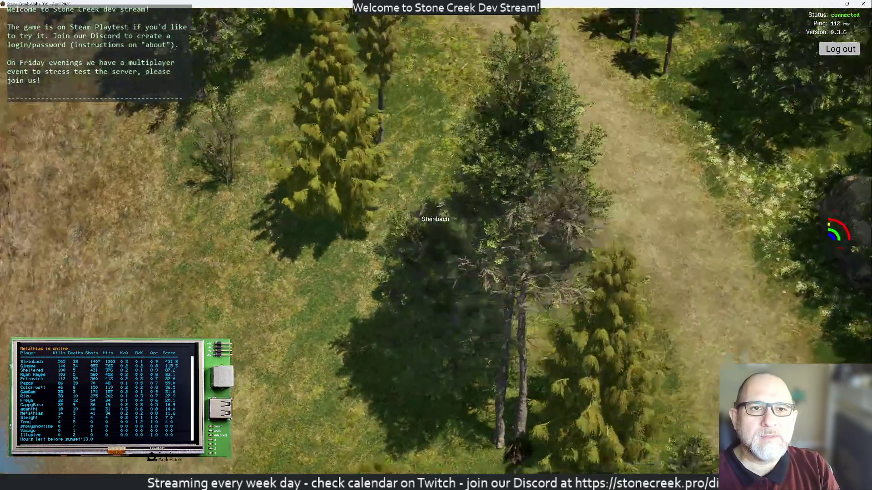
Toggle the inventory open and shut while continuing north along the forest path.
{"action": "key", "text": "i"}
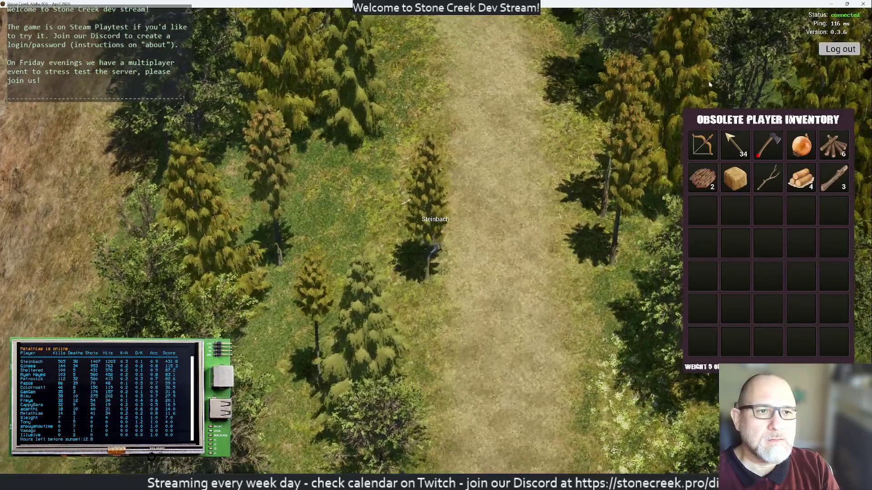
{"action": "key", "text": "i"}
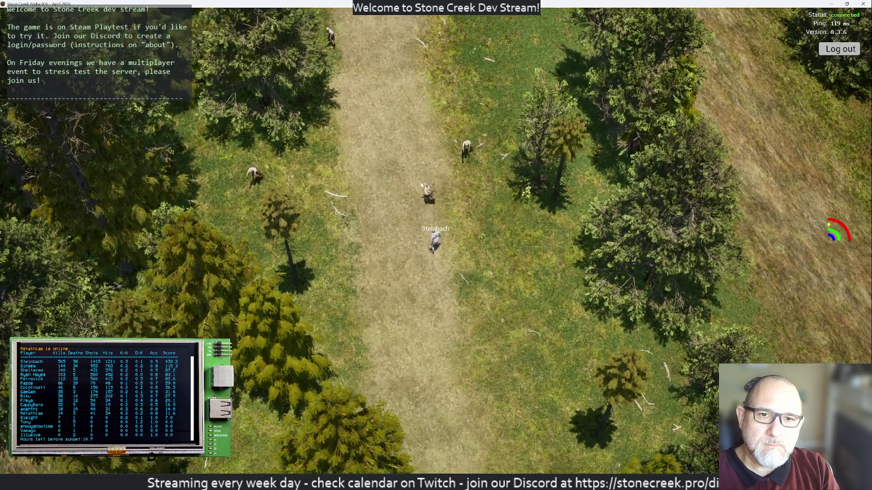
{"action": "scroll", "coordinate": [436, 245], "scroll_direction": "up", "scroll_amount": 3}
Run the character up the forest path and uphill to the tent on the hilltop.
{"action": "key", "text": "w"}
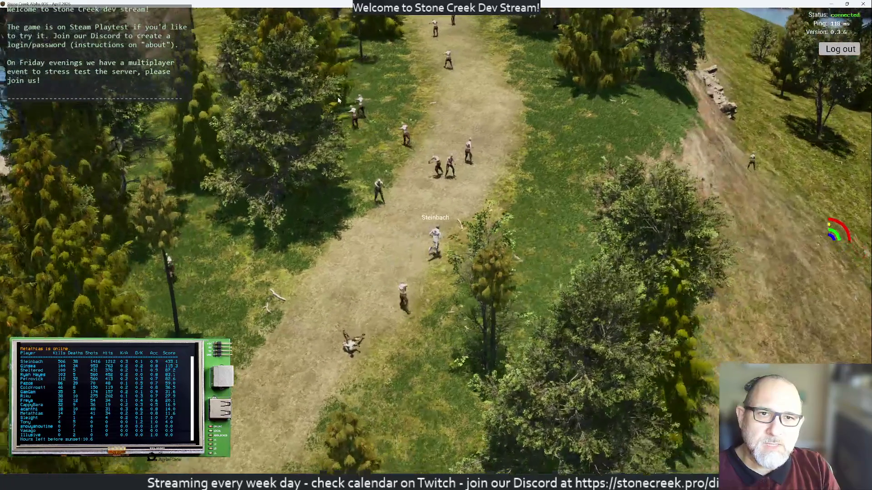
{"action": "key", "text": "w"}
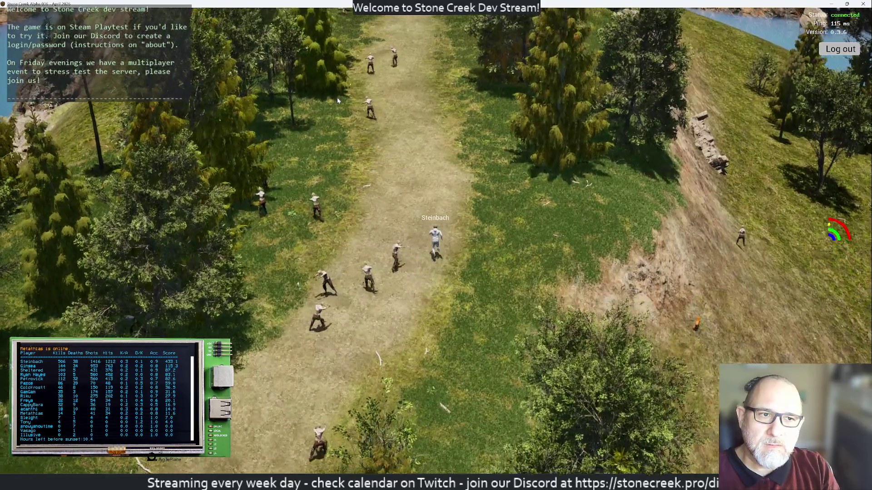
{"action": "key", "text": "w"}
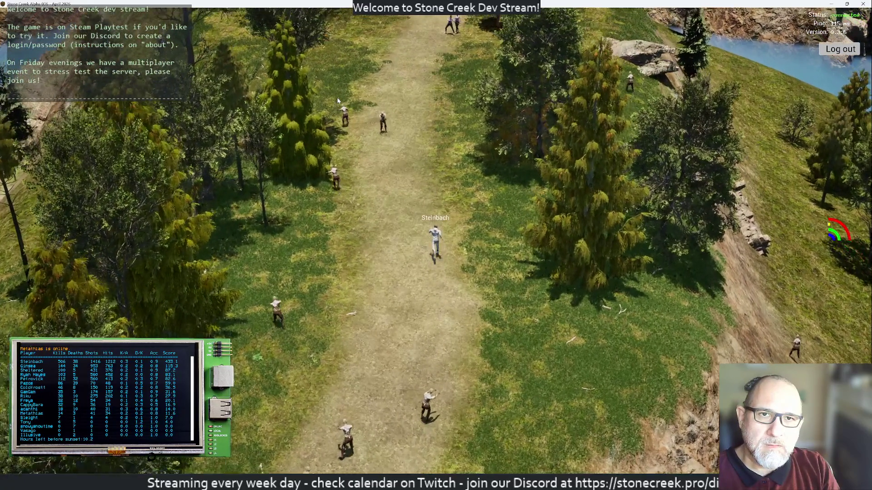
{"action": "key", "text": "w"}
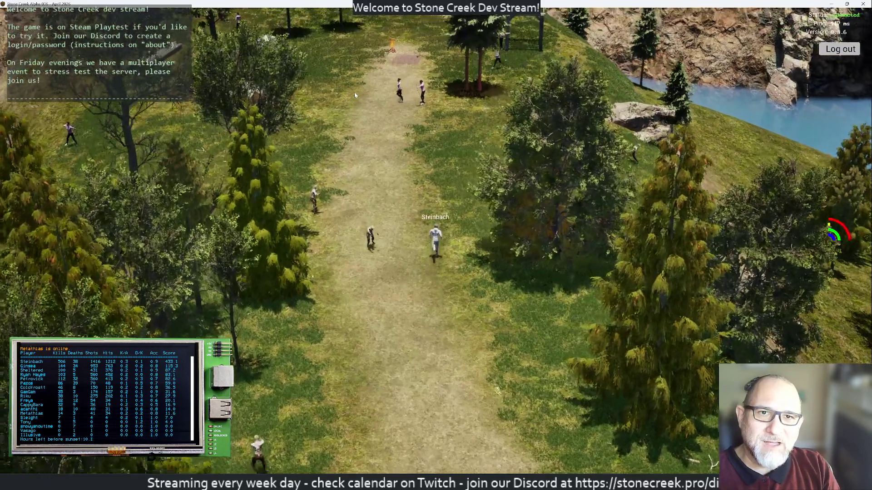
{"action": "key", "text": "w"}
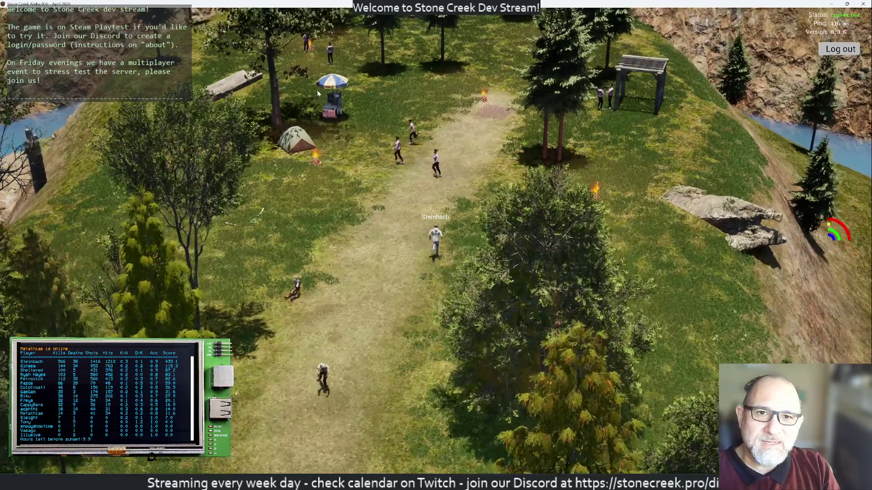
{"action": "key", "text": "w"}
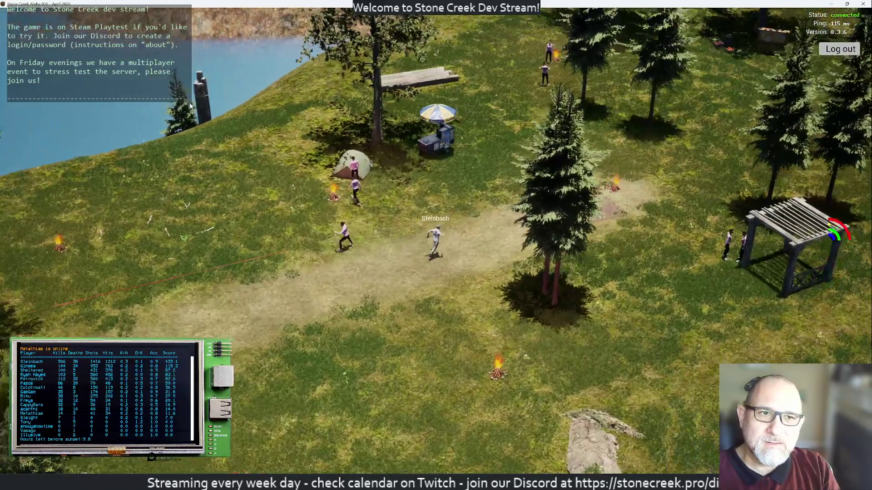
{"action": "key", "text": "w"}
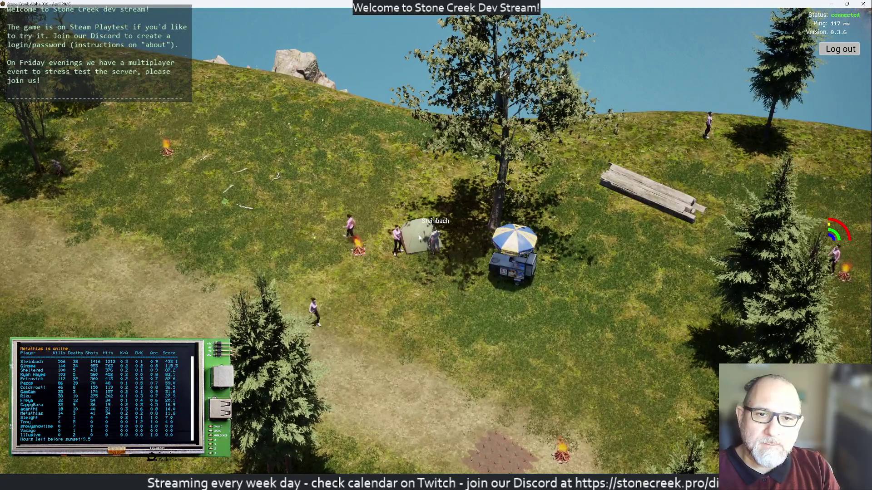
Make the character sleep in the tent via its action menu and orbit the camera around it.
{"action": "right_click", "coordinate": [427, 239]}
{"action": "left_click", "coordinate": [432, 275]}
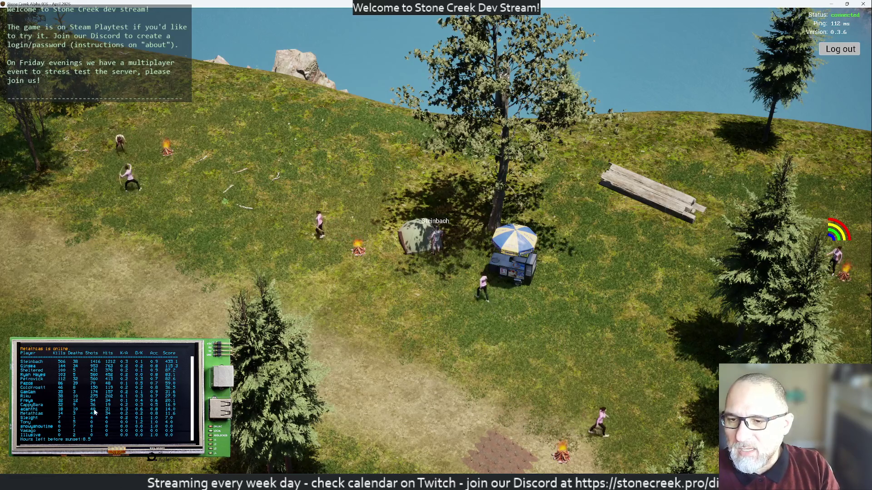
{"action": "key", "text": "e"}
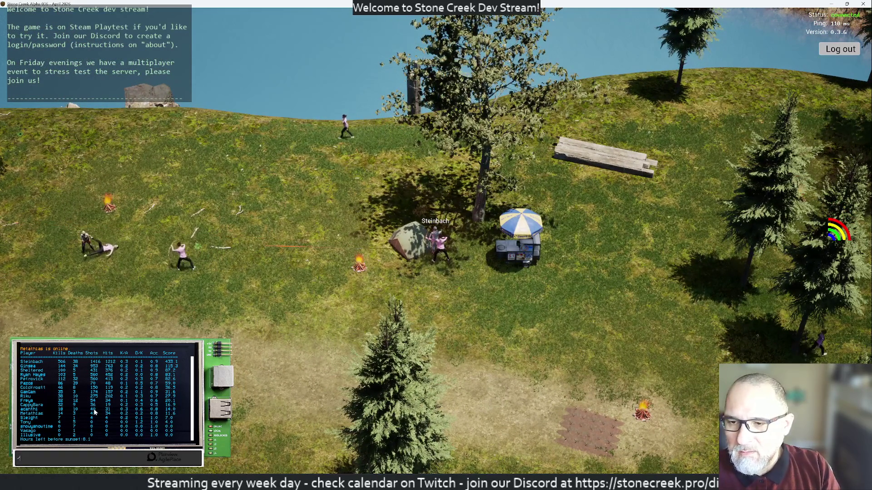
{"action": "type", "text": "/rep"}
Turn on console REPL mode and run Game.Print("Hello" .. " Pazos").
{"action": "key", "text": "Return"}
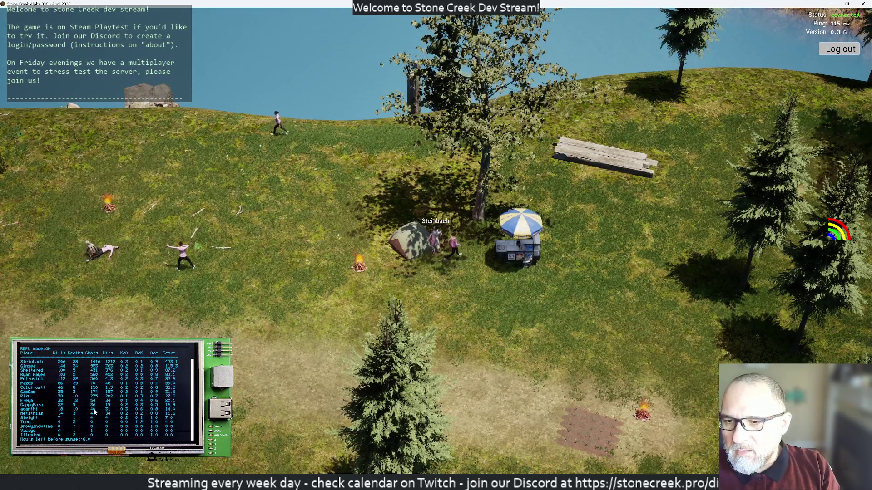
{"action": "key", "text": "Return"}
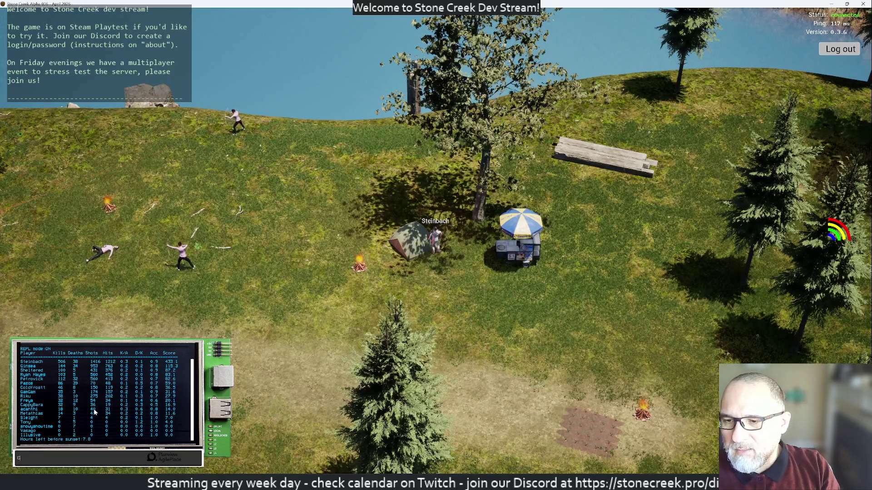
{"action": "type", "text": "Game.Print("}
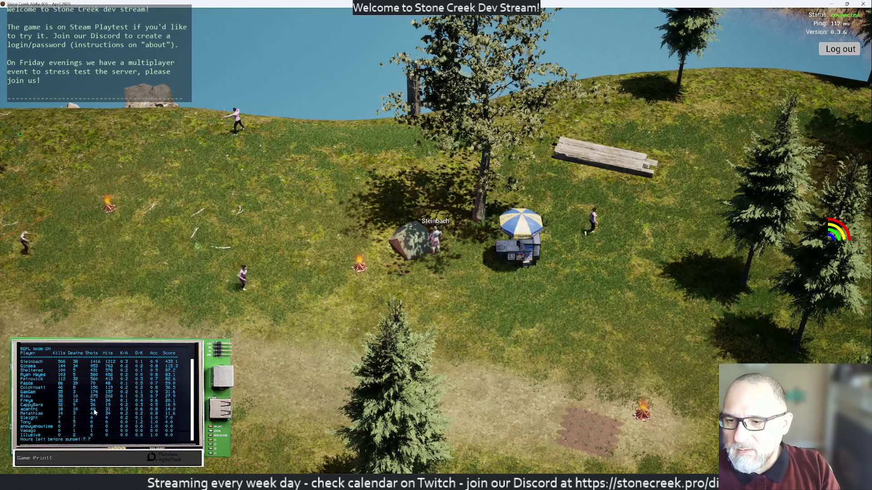
{"action": "type", "text": "\"Hello"}
{"action": "type", "text": "\")"}
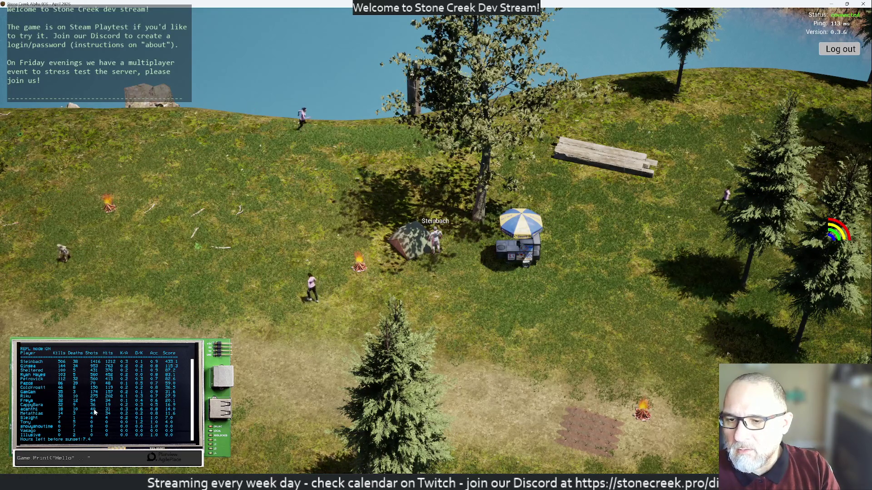
{"action": "type", "text": " paz"}
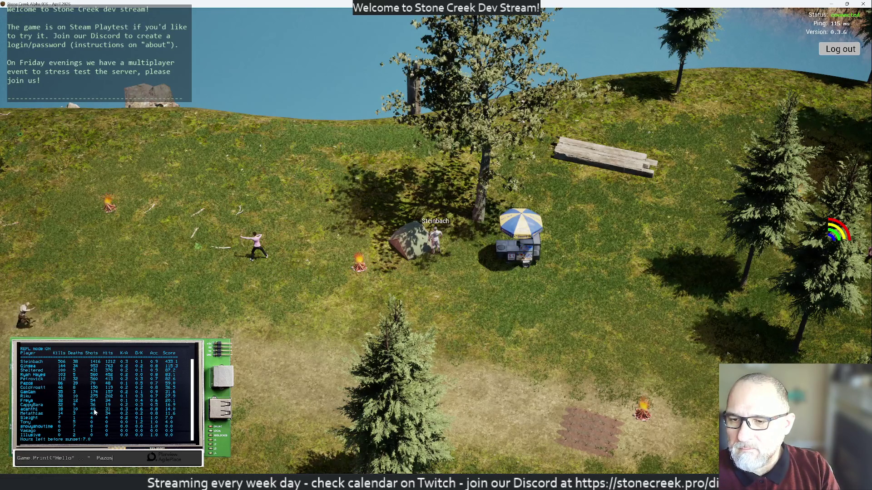
{"action": "type", "text": "os\")"}
{"action": "key", "text": "Return"}
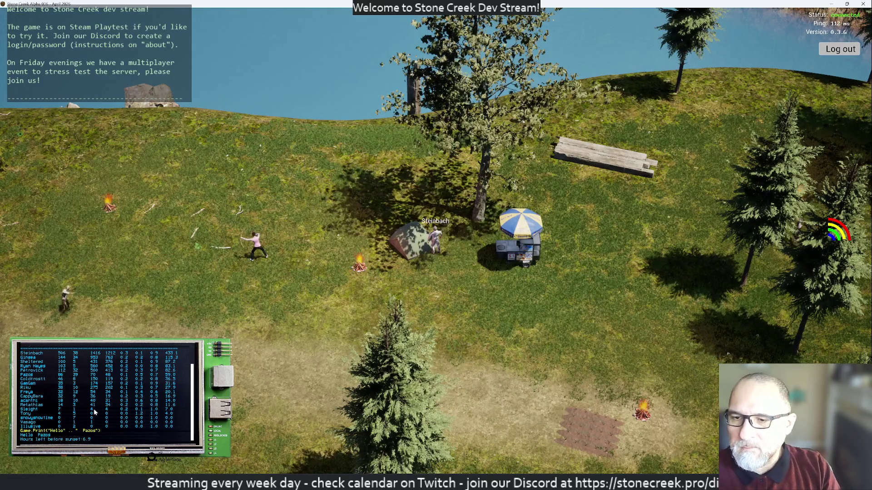
Run Notifications.Global("Hello everyone", 3.0f) to broadcast the greeting to all players.
{"action": "left_click", "coordinate": [174, 430]}
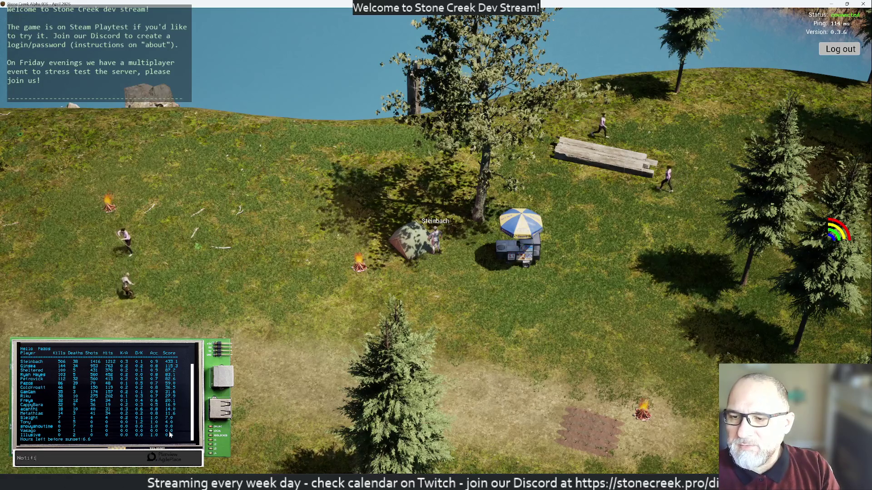
{"action": "type", "text": "Notifications.G"}
{"action": "type", "text": "obal(\"Hello w"}
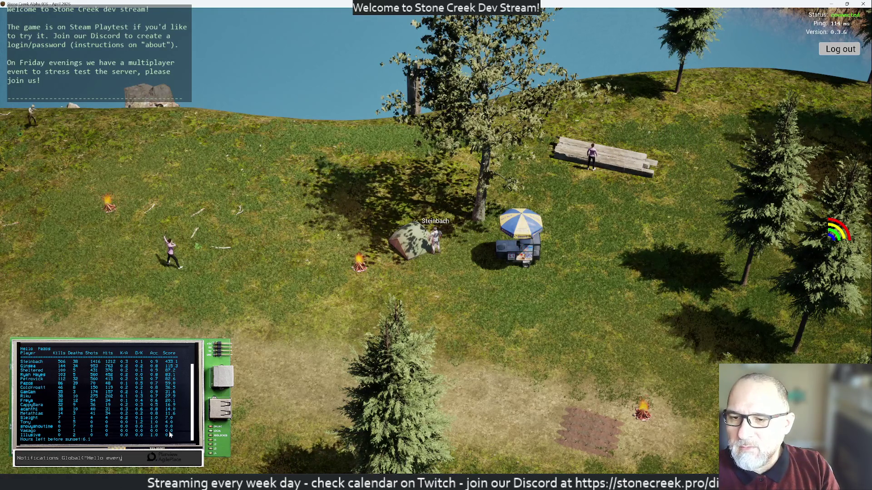
{"action": "type", "text": "very"}
{"action": "type", "text": "one\");"}
{"action": "key", "text": "Left"}
{"action": "key", "text": "Left"}
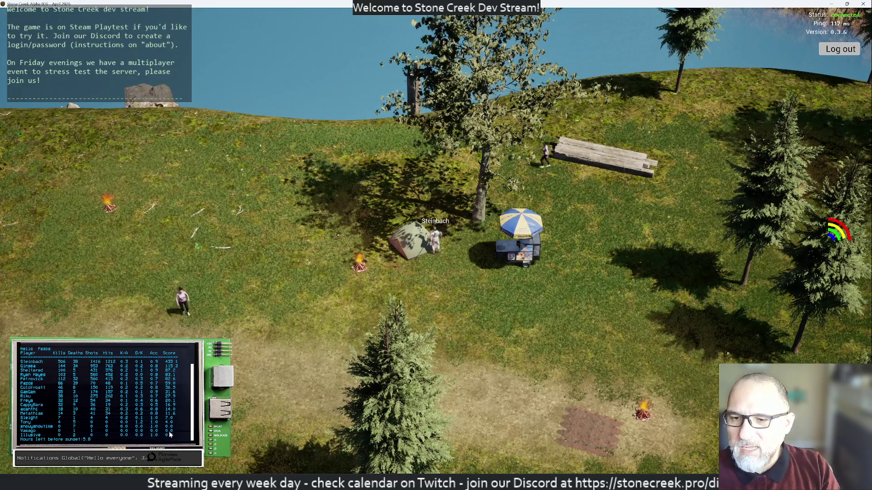
{"action": "type", "text": ", 3.0f"}
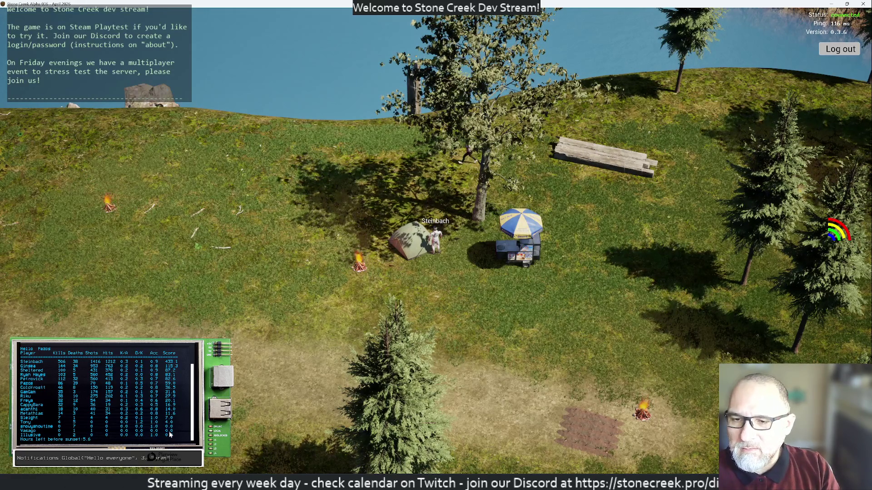
{"action": "key", "text": "Return"}
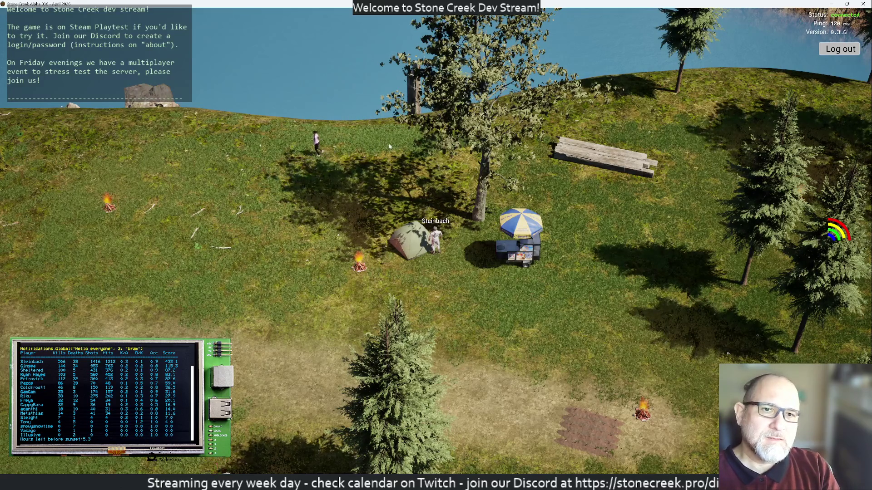
{"action": "scroll", "coordinate": [308, 224], "scroll_direction": "up", "scroll_amount": 2}
Orbit the camera until the lake is in view, then log out of the game.
{"action": "key", "text": "e"}
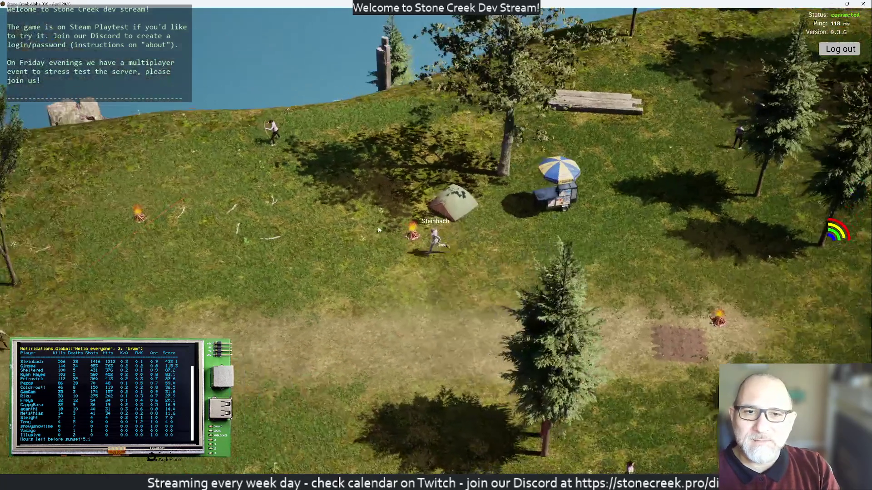
{"action": "key", "text": "e"}
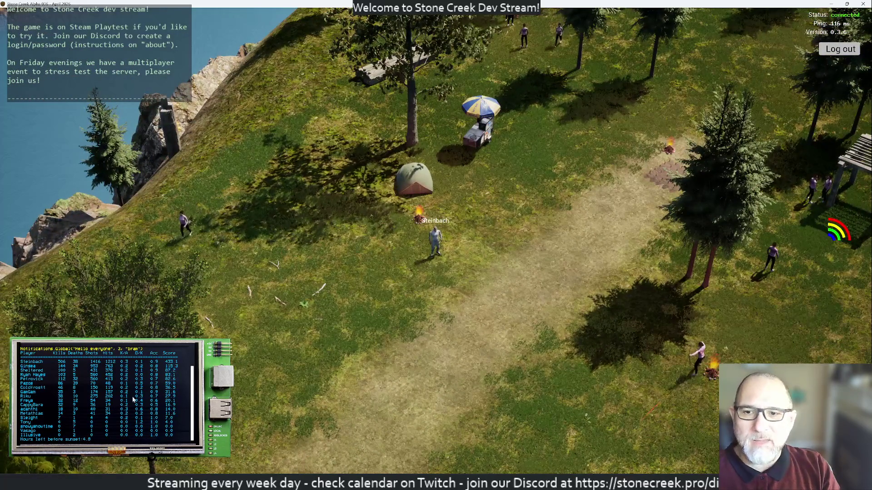
{"action": "key", "text": "e"}
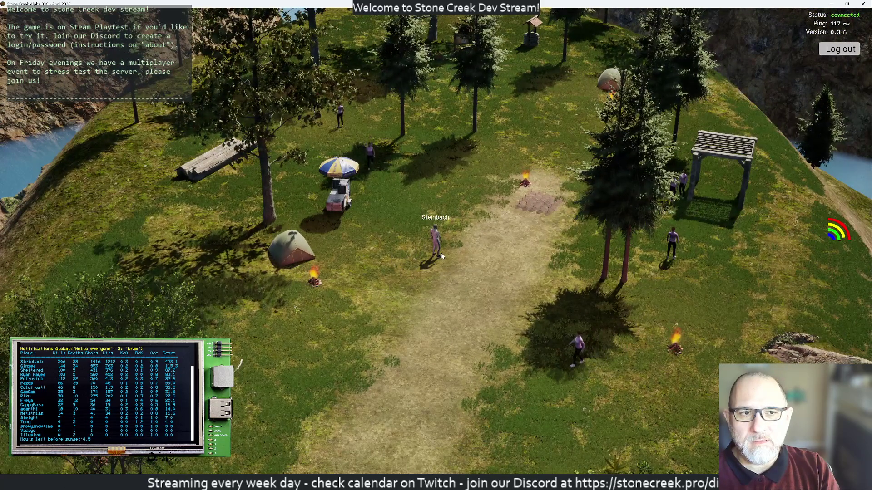
{"action": "key", "text": "e"}
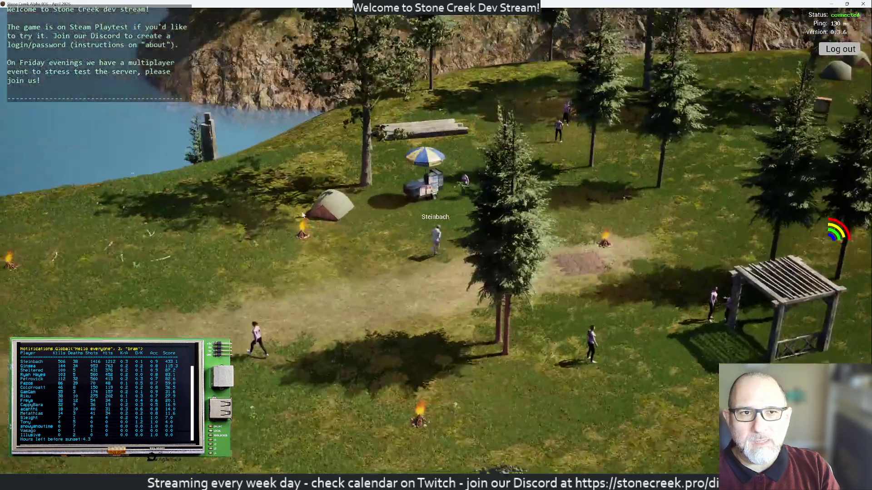
{"action": "key", "text": "e"}
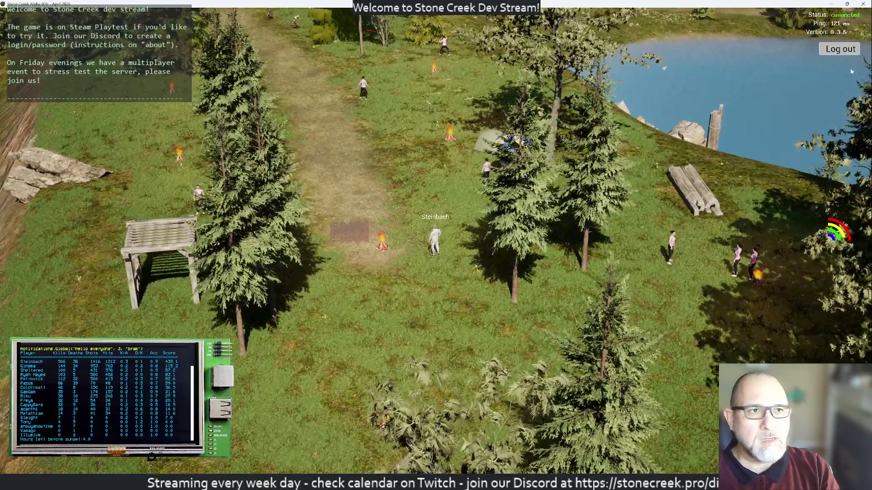
{"action": "left_click", "coordinate": [839, 48]}
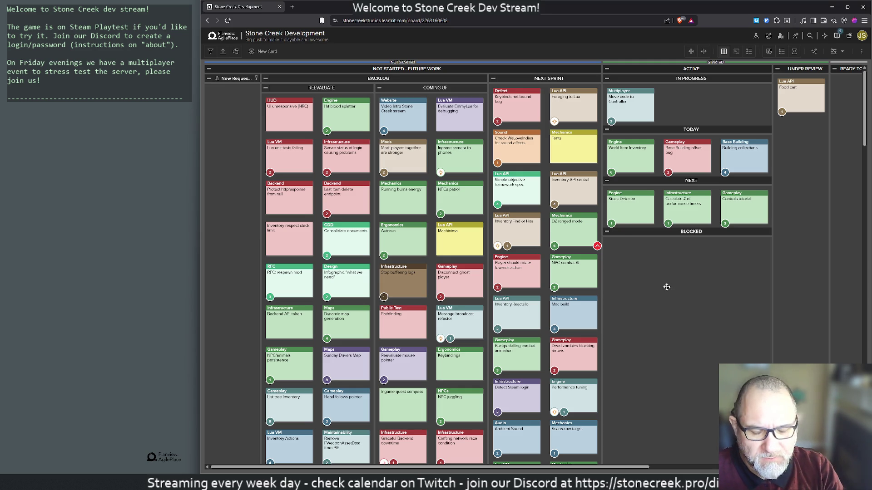
Launch the terminal from Start and connect with ssh sc, entering the key passphrase.
{"action": "key", "text": "super"}
{"action": "type", "text": "te"}
{"action": "key", "text": "Return"}
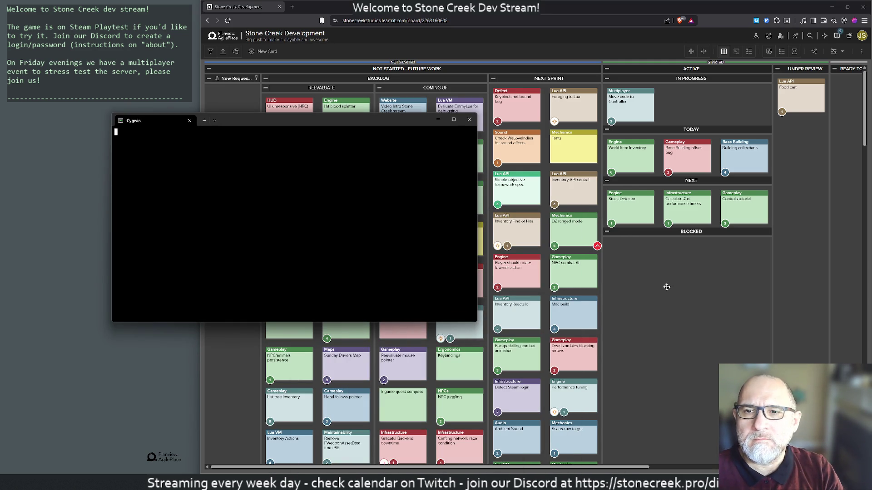
{"action": "type", "text": "ssh sc"}
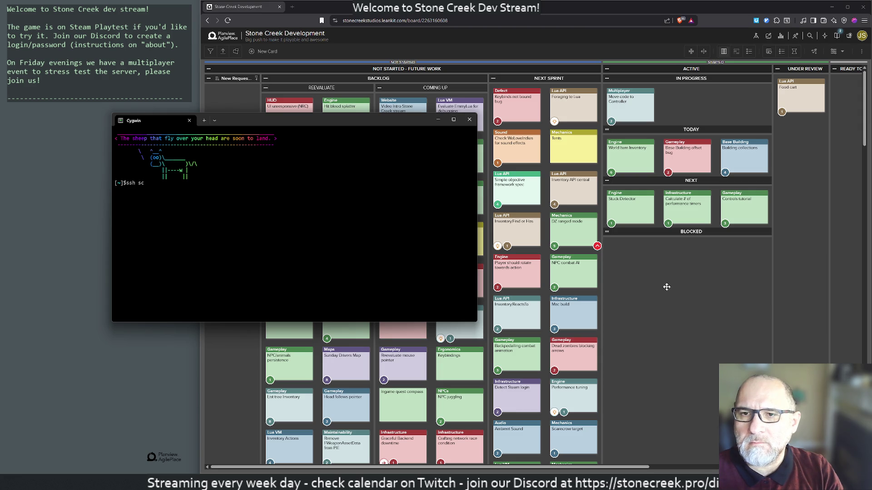
{"action": "key", "text": "Return"}
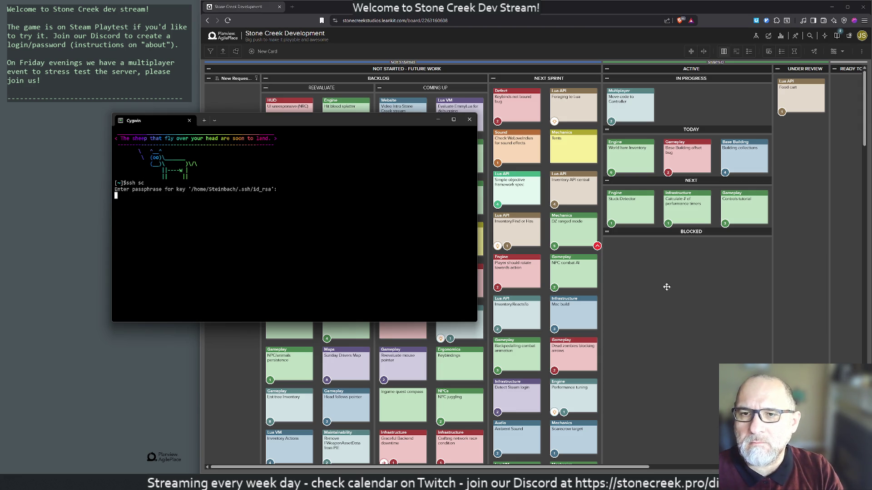
{"action": "key", "text": "Return"}
Reattach tmux from history, enlarge and reposition the window, and switch to window 0's node API log.
{"action": "key", "text": "ctrl+r"}
{"action": "type", "text": "tmux"}
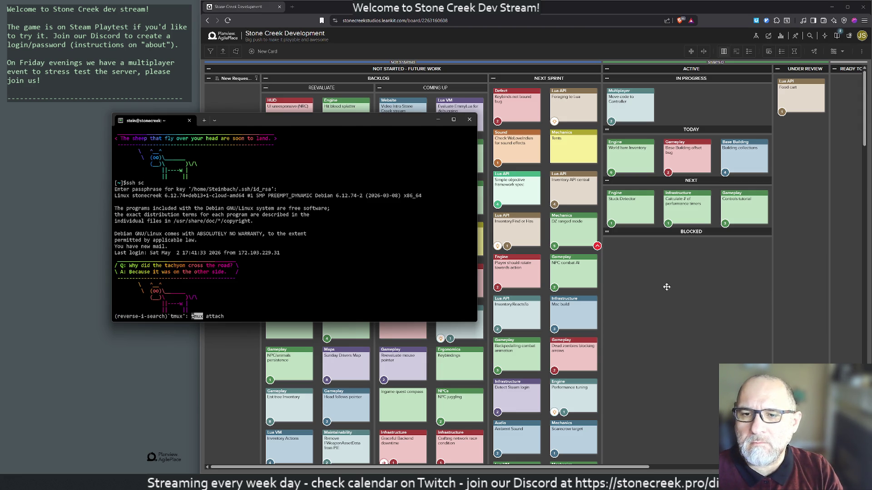
{"action": "key", "text": "Return"}
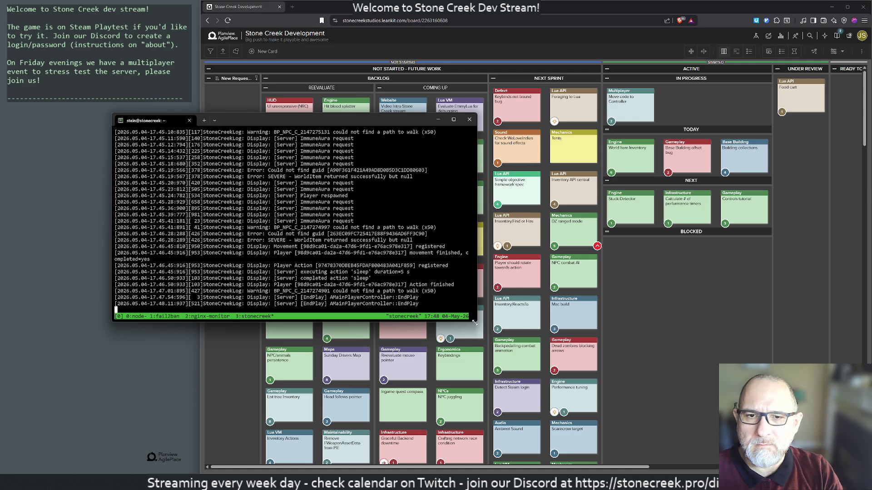
{"action": "left_click_drag", "start_coordinate": [475, 322], "coordinate": [801, 467]}
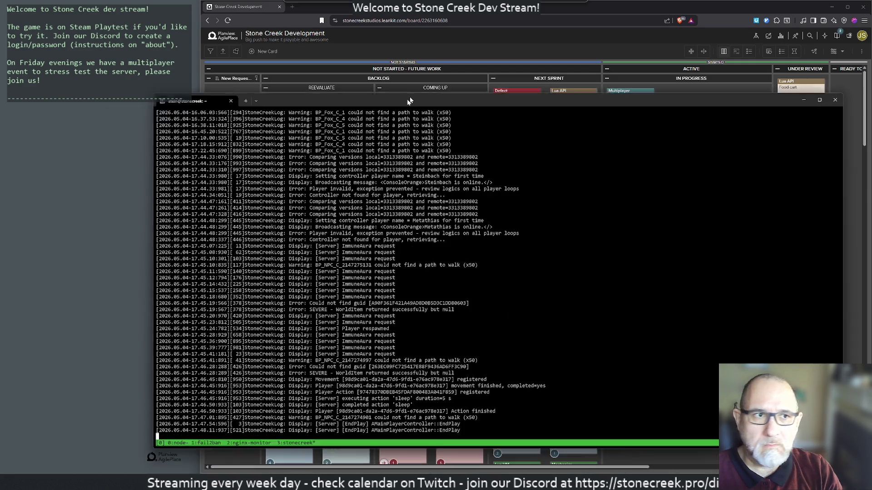
{"action": "left_click_drag", "start_coordinate": [369, 122], "coordinate": [435, 61]}
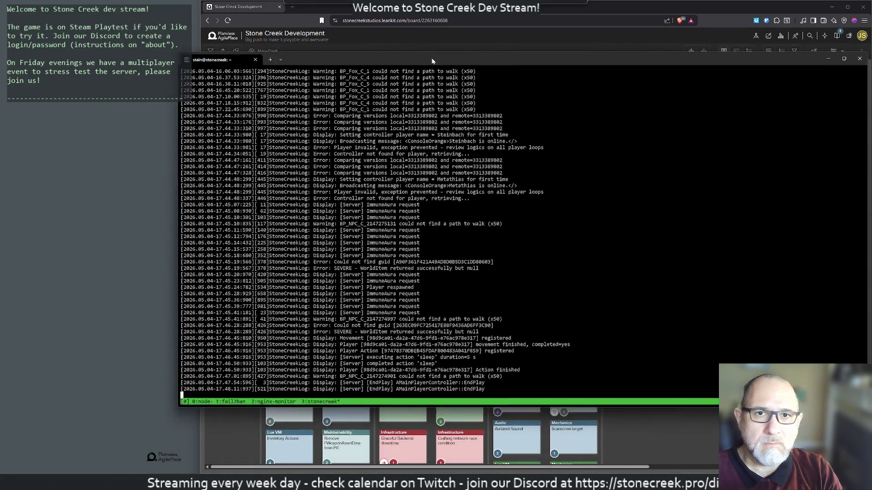
{"action": "key", "text": "ctrl+b"}
{"action": "key", "text": "0"}
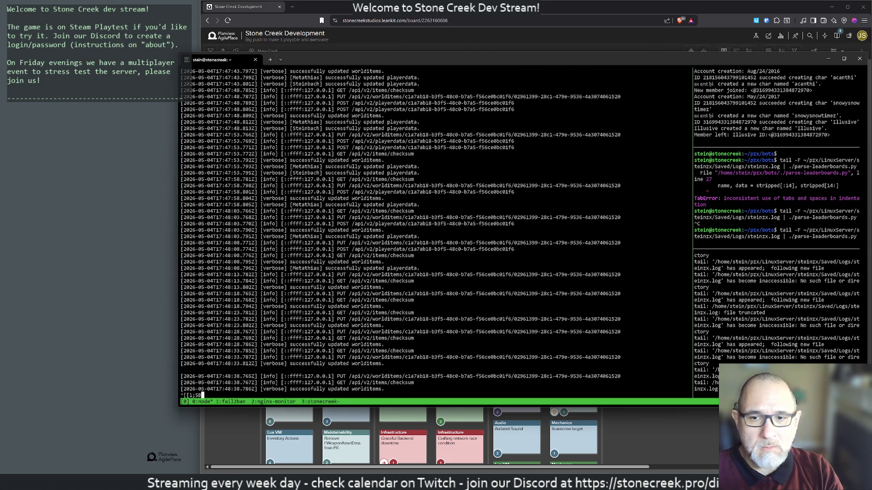
Focus the bot output pane, stop the leaderboard log watcher and restart the tail command.
{"action": "key", "text": "Right"}
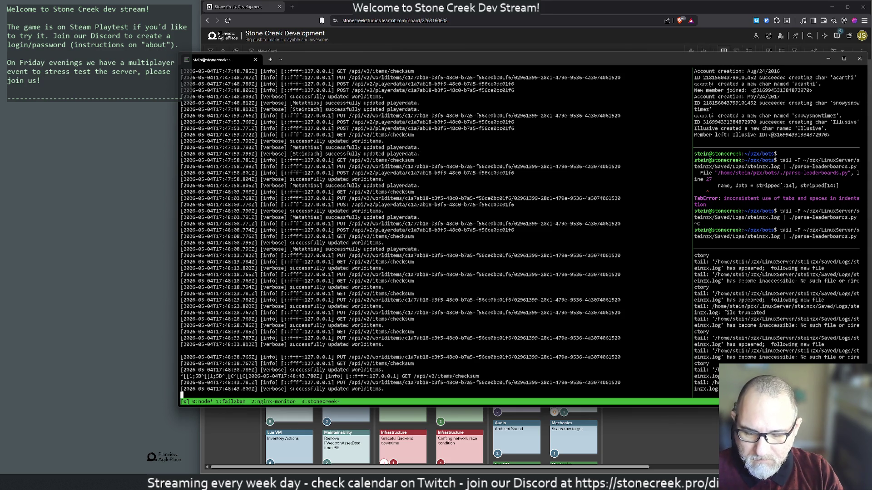
{"action": "key", "text": "ctrl+b"}
{"action": "key", "text": "Right"}
{"action": "key", "text": "Return"}
{"action": "key", "text": "Return"}
{"action": "key", "text": "Return"}
{"action": "type", "text": "ls"}
{"action": "key", "text": "Return"}
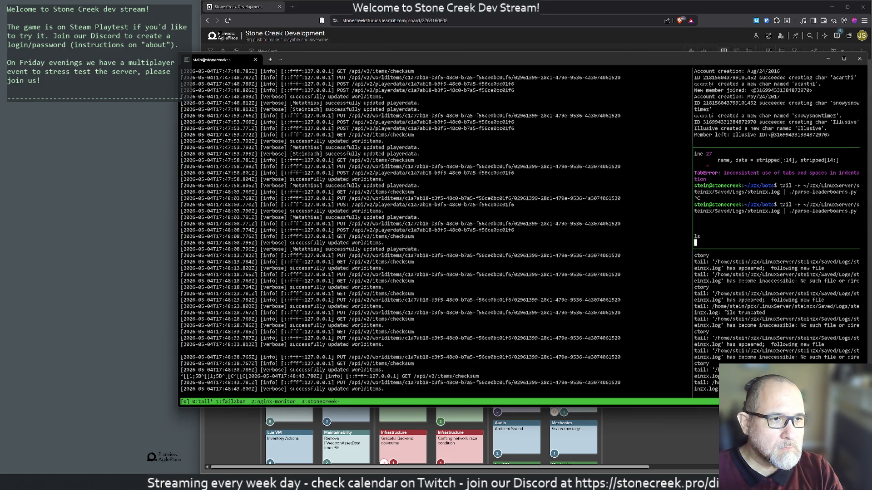
{"action": "key", "text": "ctrl+c"}
{"action": "key", "text": "Return"}
{"action": "key", "text": "Up"}
{"action": "key", "text": "Return"}
Launch Discord from Start, then stop the log follow for a fresh prompt.
{"action": "key", "text": "super"}
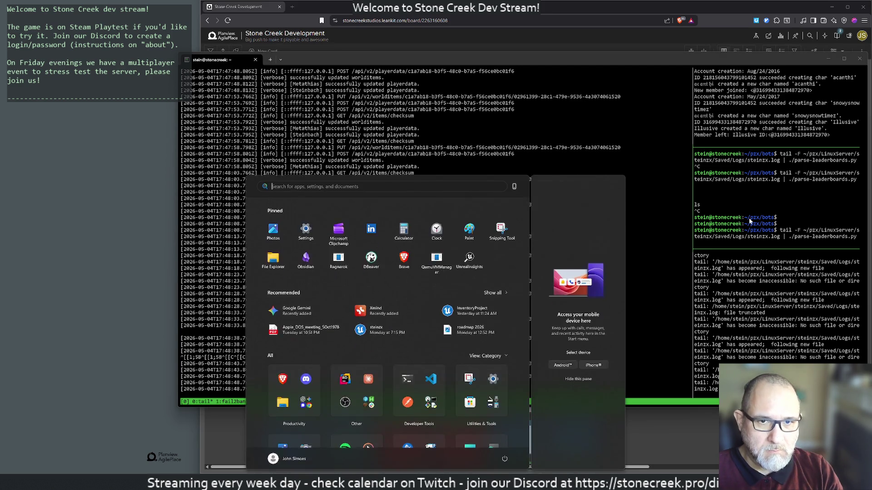
{"action": "type", "text": "discord"}
{"action": "key", "text": "Return"}
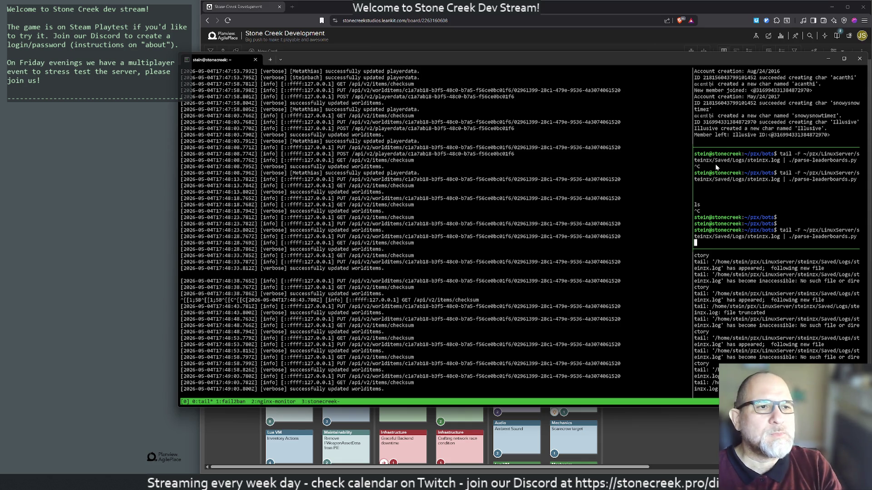
{"action": "key", "text": "ctrl+c"}
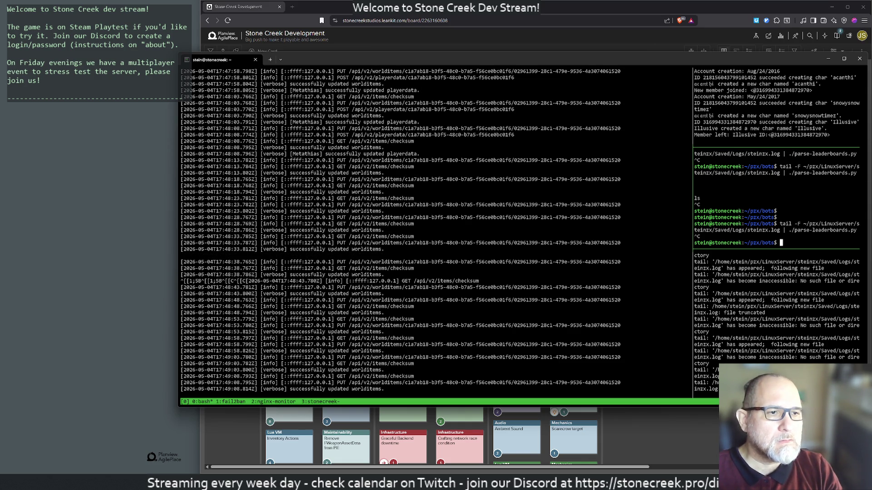
{"action": "key", "text": "Return"}
{"action": "type", "text": "cat"}
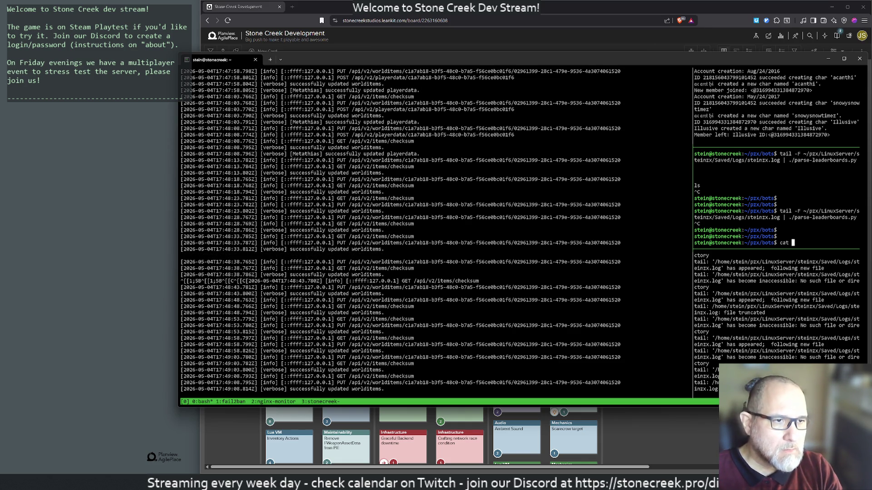
Rerun the recalled log-parsing command and immediately interrupt it.
{"action": "key", "text": "BackSpace"}
{"action": "key", "text": "BackSpace"}
{"action": "key", "text": "BackSpace"}
{"action": "key", "text": "BackSpace"}
{"action": "key", "text": "Up"}
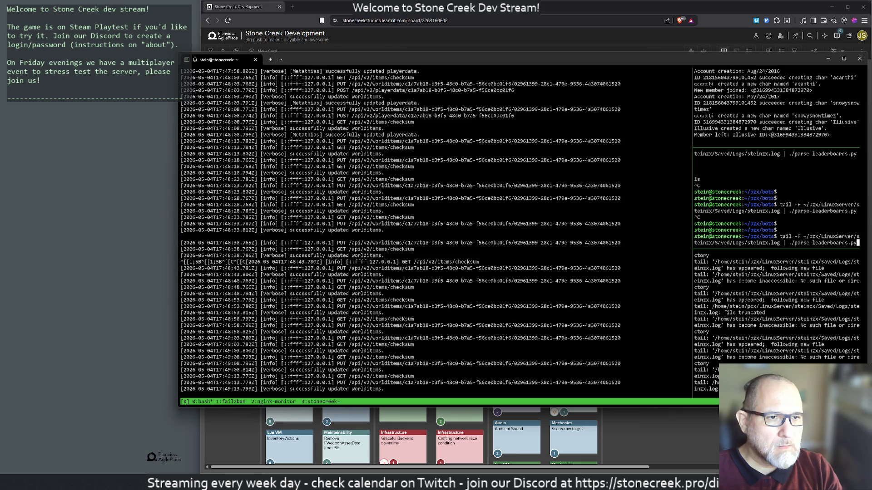
{"action": "key", "text": "Return"}
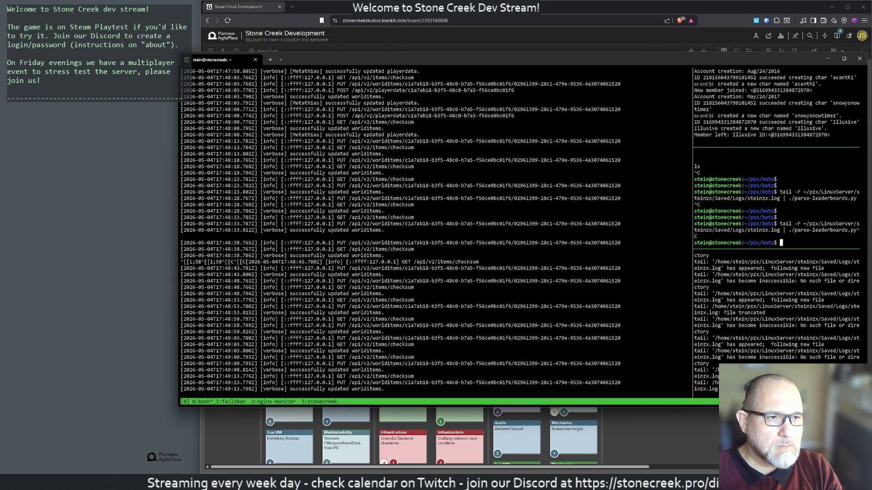
{"action": "key", "text": "ctrl+c"}
{"action": "key", "text": "Return"}
{"action": "key", "text": "Return"}
{"action": "type", "text": "cat"}
Print parse-leaderboards.py with cat and drag the terminal aside to reveal the kanban board.
{"action": "key", "text": "Tab"}
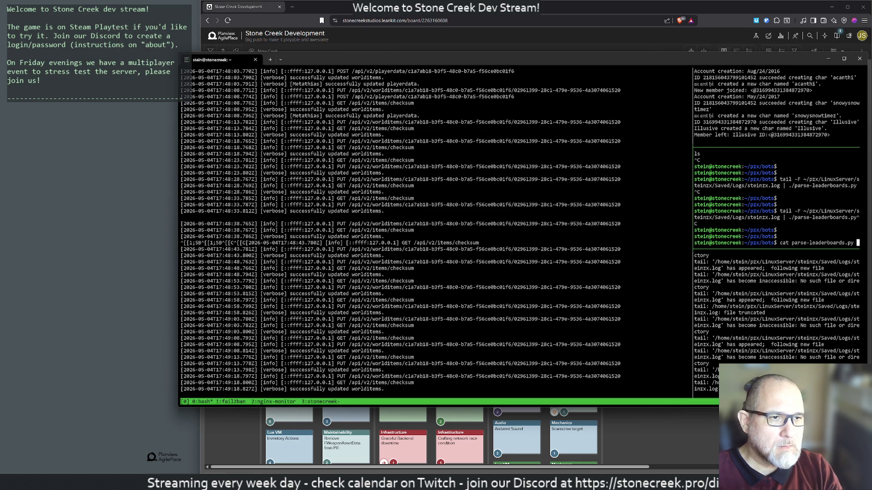
{"action": "key", "text": "Return"}
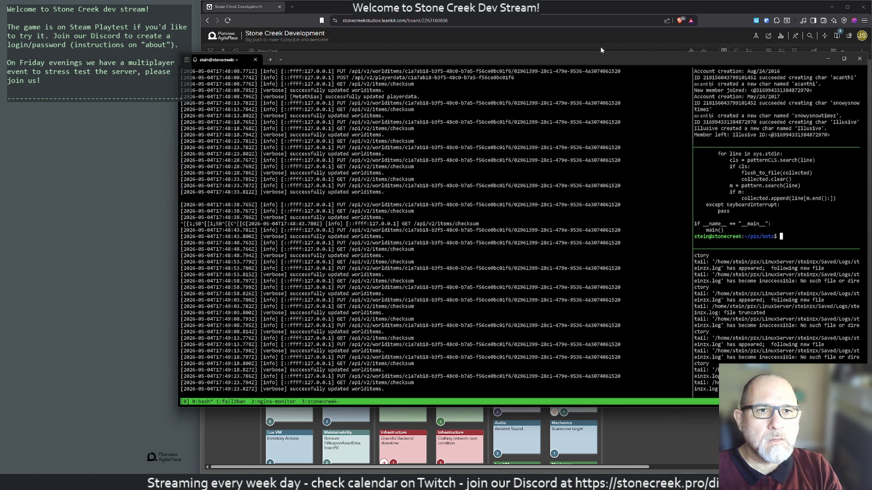
{"action": "left_click_drag", "start_coordinate": [537, 57], "coordinate": [871, 62]}
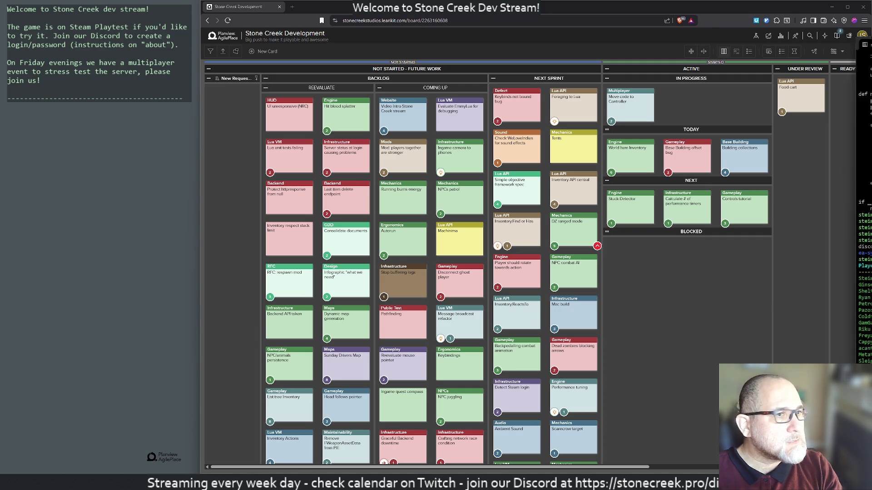
Bring the terminal showing discord_leaderboard.txt back in front of the browser.
{"action": "key", "text": "alt+Tab"}
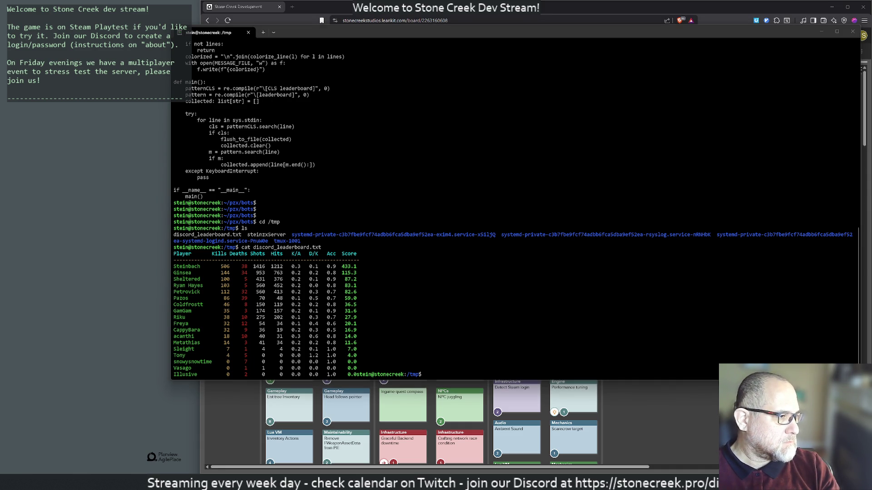
Focus the terminal, clear the stray input and reattach the running tmux session.
{"action": "left_click", "coordinate": [426, 332]}
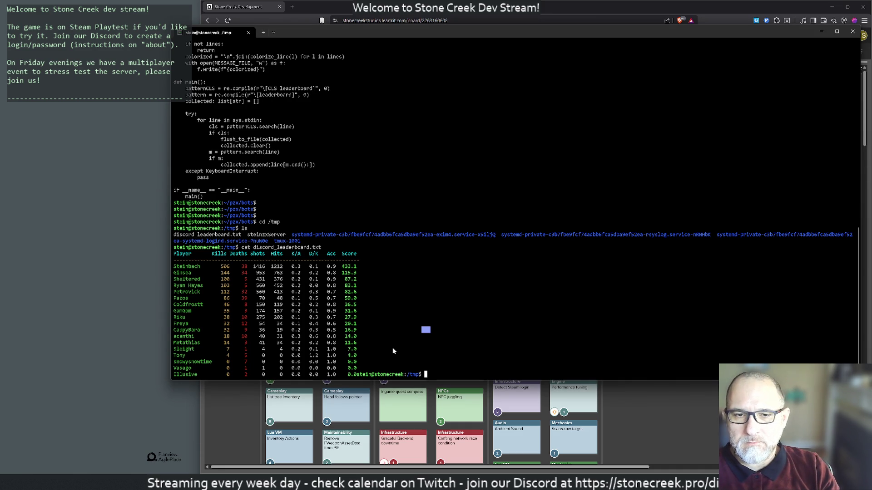
{"action": "key", "text": "Up"}
{"action": "key", "text": "ctrl+c"}
{"action": "key", "text": "ctrl+c"}
{"action": "key", "text": "ctrl+c"}
{"action": "type", "text": "tmux attach"}
{"action": "key", "text": "Return"}
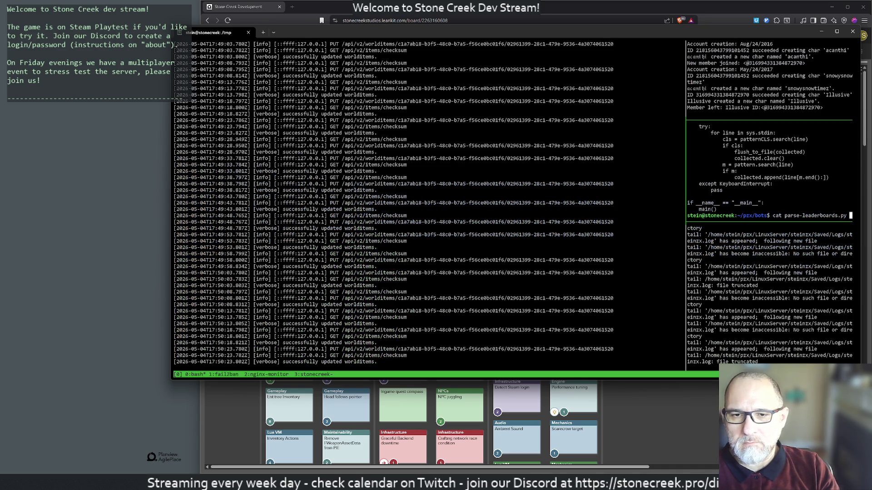
{"action": "key", "text": "Down"}
{"action": "key", "text": "Return"}
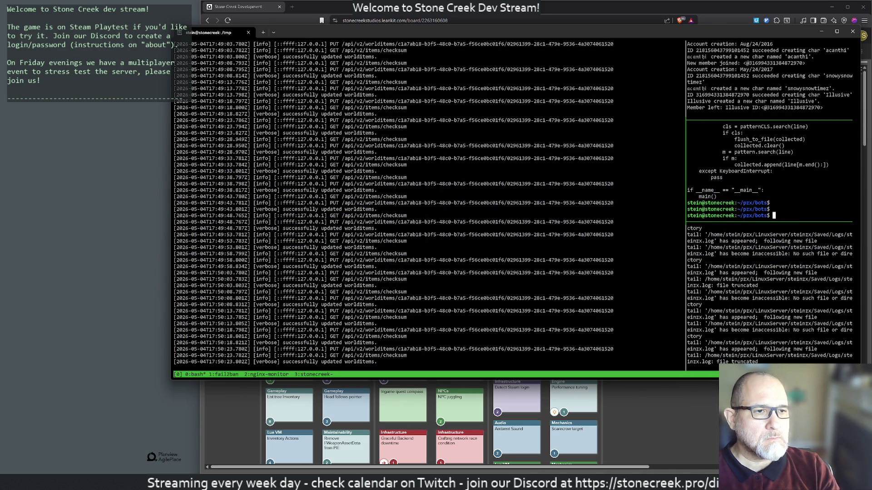
Run tail -F ~/pzx/LinuxServer/steinzx/Saved/Logs/steinzx.log in the right pane using Tab completion.
{"action": "key", "text": "Up"}
{"action": "key", "text": "Up"}
{"action": "key", "text": "Up"}
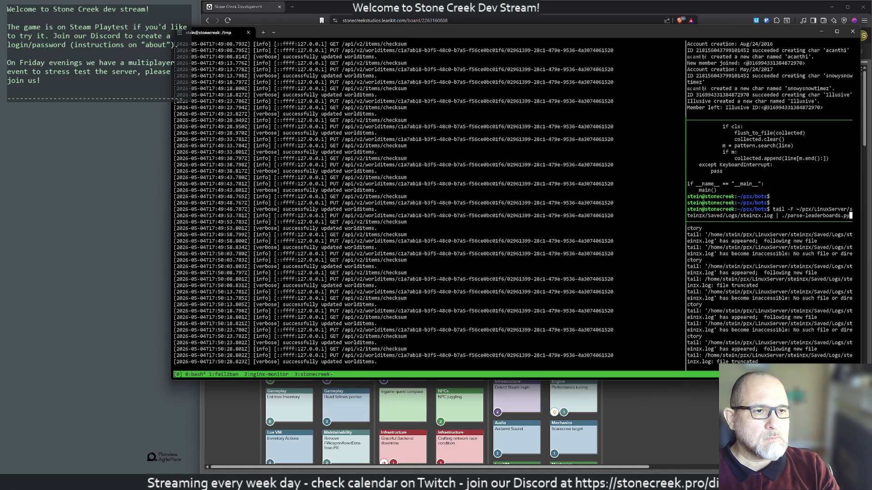
{"action": "key", "text": "ctrl+c"}
{"action": "key", "text": "ctrl+c"}
{"action": "key", "text": "ctrl+c"}
{"action": "type", "text": "tail -F ~/"}
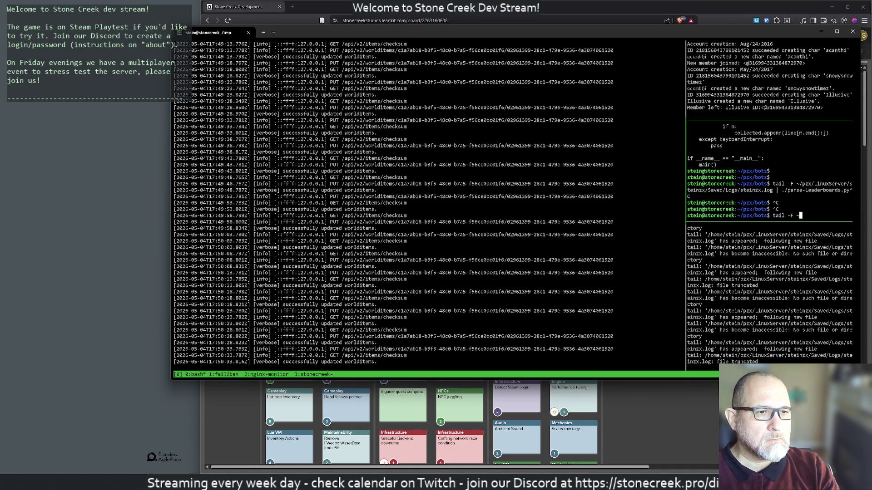
{"action": "type", "text": "pzx/L"}
{"action": "key", "text": "Tab"}
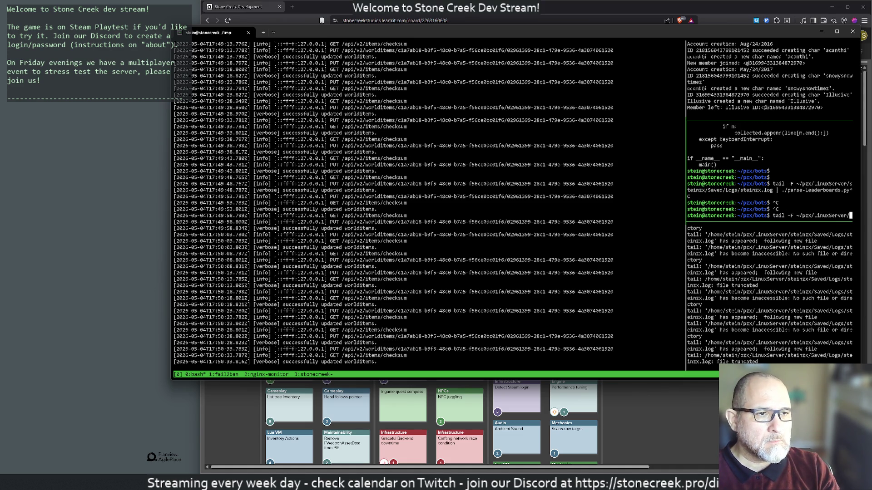
{"action": "type", "text": "ste"}
{"action": "key", "text": "Tab"}
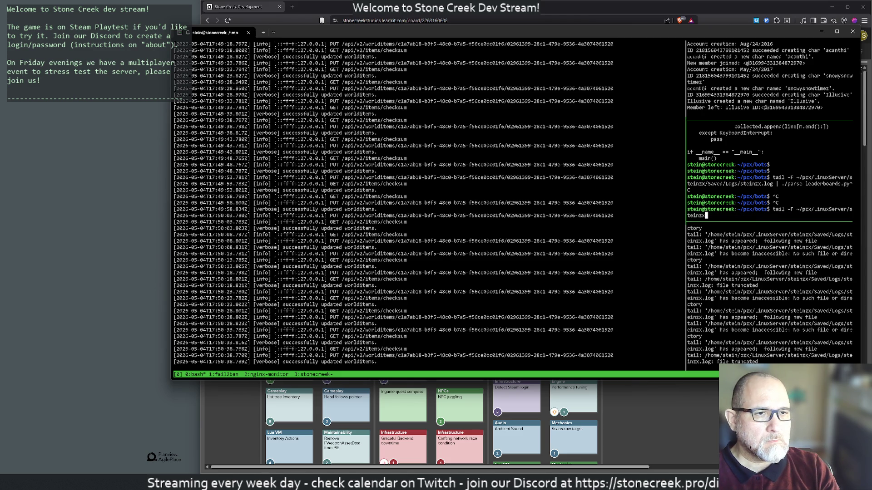
{"action": "type", "text": "Sa"}
{"action": "key", "text": "Tab"}
{"action": "type", "text": "L"}
{"action": "key", "text": "Tab"}
{"action": "type", "text": "st"}
{"action": "key", "text": "Tab"}
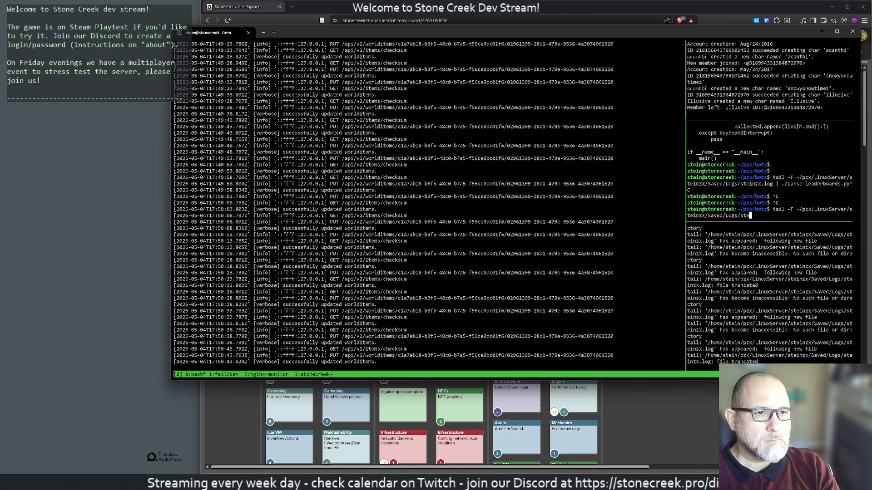
{"action": "key", "text": "Tab"}
{"action": "key", "text": "Return"}
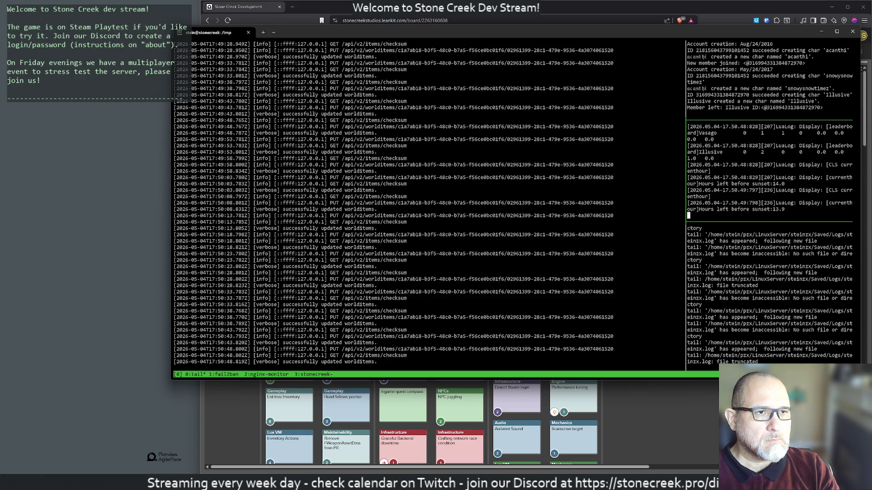
Stop the raw tail and rerun it piped into ./parse-leaderboards.py.
{"action": "key", "text": "ctrl+c"}
{"action": "key", "text": "Up"}
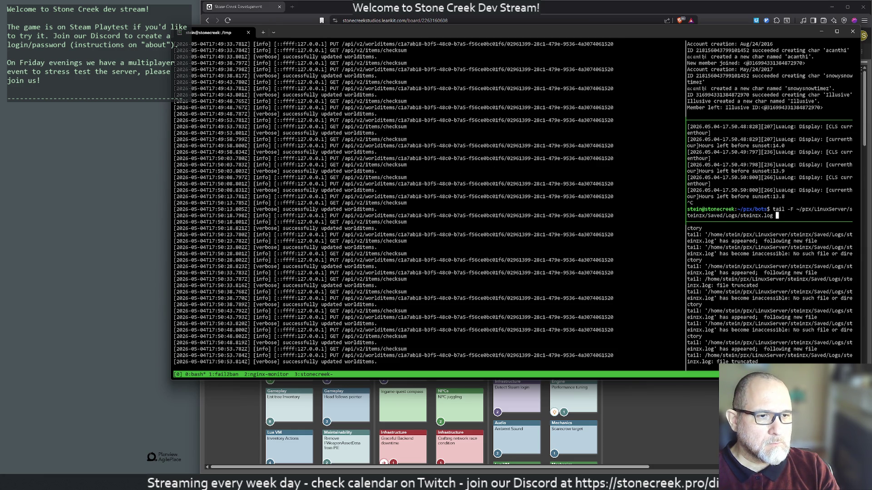
{"action": "type", "text": "| ./parse-leaderboards.py"}
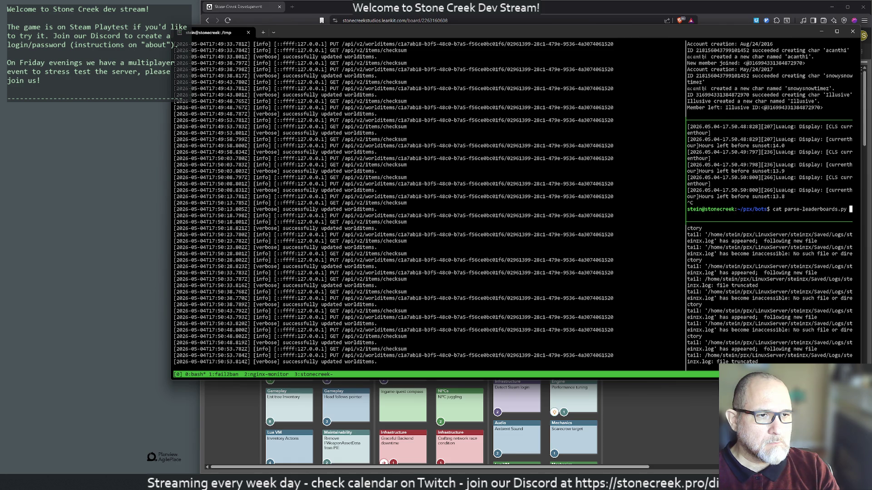
{"action": "key", "text": "Return"}
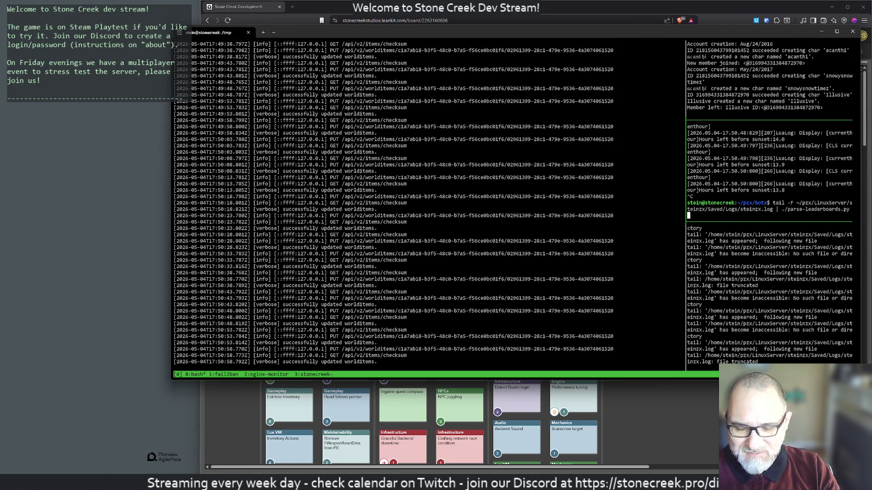
Switch tmux panes to the Discord bot, stop it and relaunch python3 main.py.
{"action": "key", "text": "ctrl+b"}
{"action": "key", "text": "Left"}
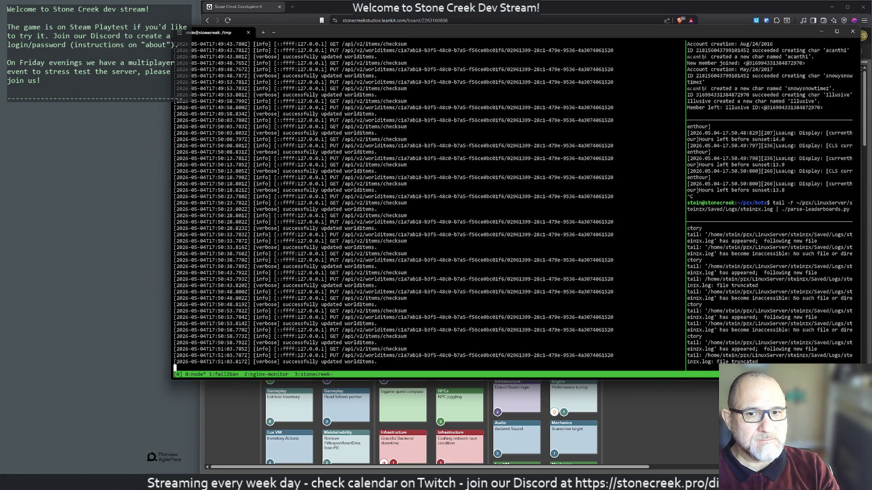
{"action": "key", "text": "ctrl+b"}
{"action": "key", "text": "Right"}
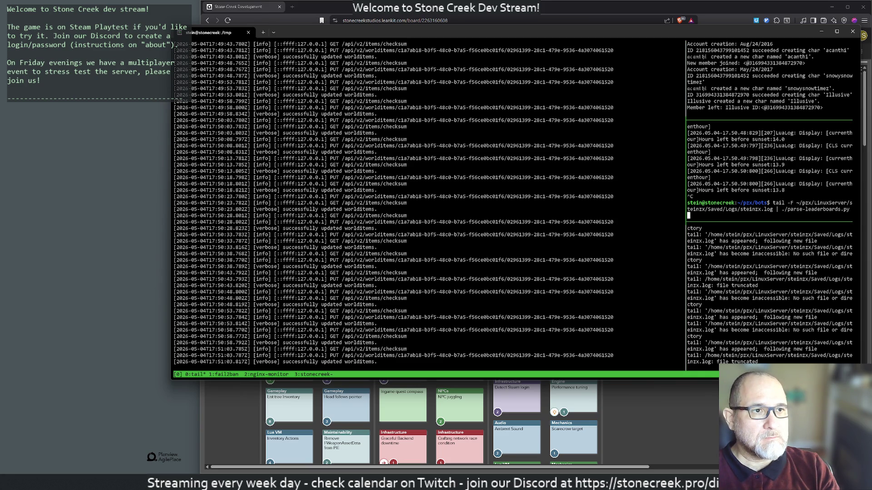
{"action": "key", "text": "ctrl+b"}
{"action": "key", "text": "Up"}
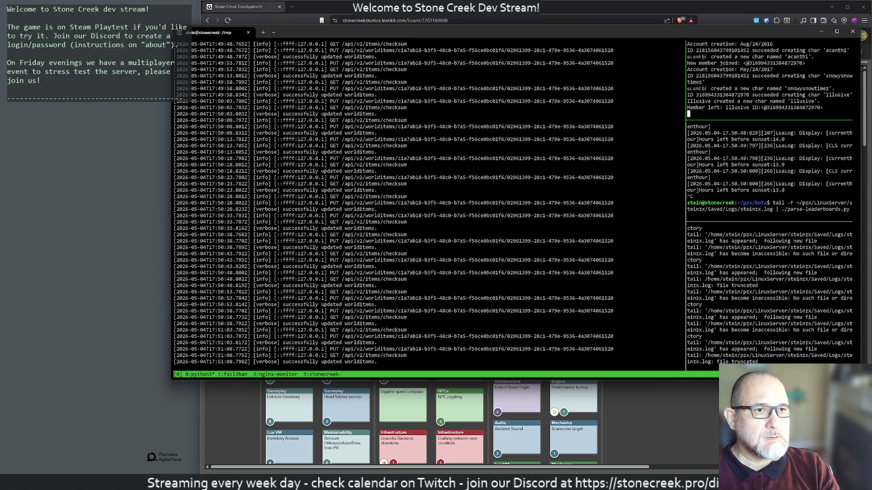
{"action": "key", "text": "ctrl+c"}
{"action": "key", "text": "Return"}
{"action": "key", "text": "Return"}
{"action": "key", "text": "Return"}
{"action": "key", "text": "Up"}
{"action": "key", "text": "Return"}
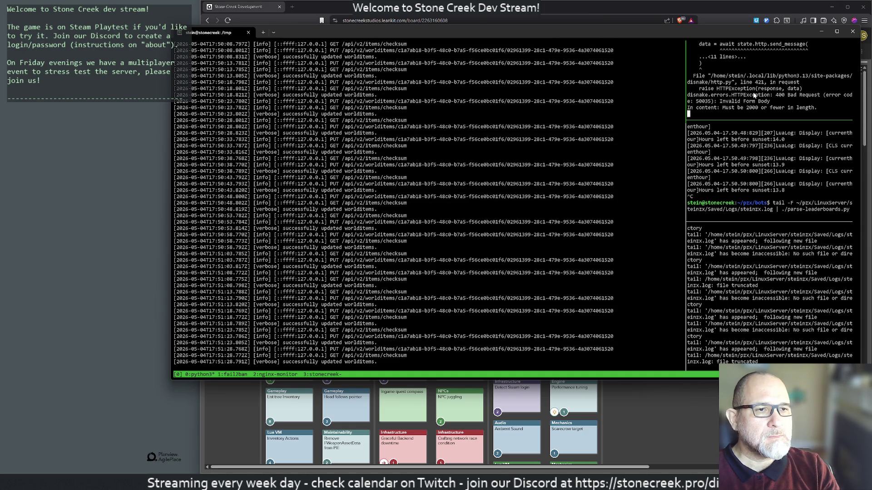
Restart the bot again after its message-length error, then detach from tmux.
{"action": "key", "text": "ctrl+c"}
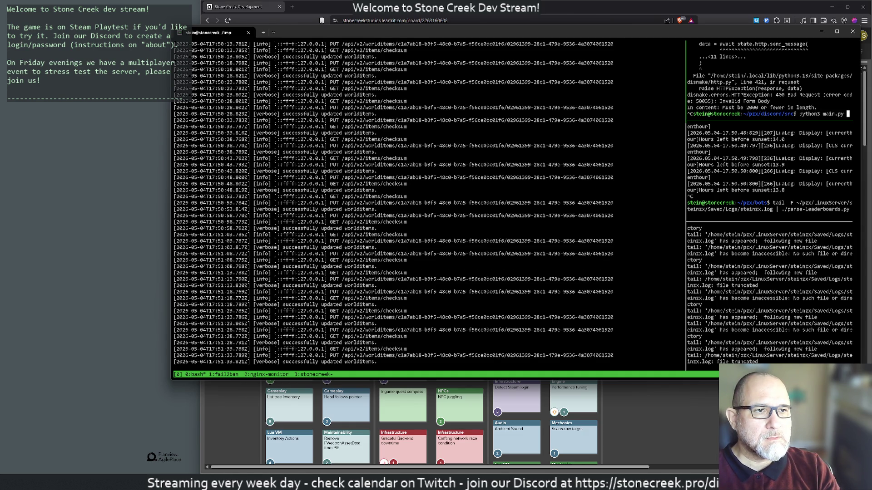
{"action": "key", "text": "Up"}
{"action": "key", "text": "Return"}
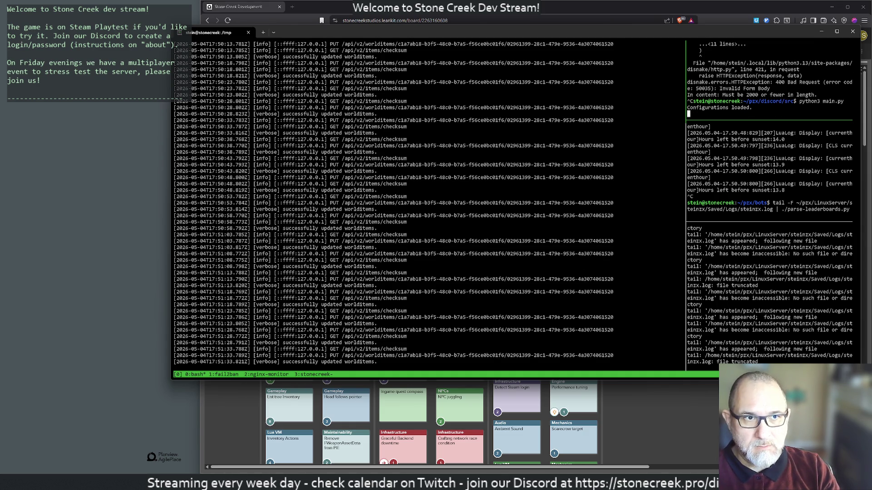
{"action": "key", "text": "ctrl+b"}
{"action": "type", "text": "dcd"}
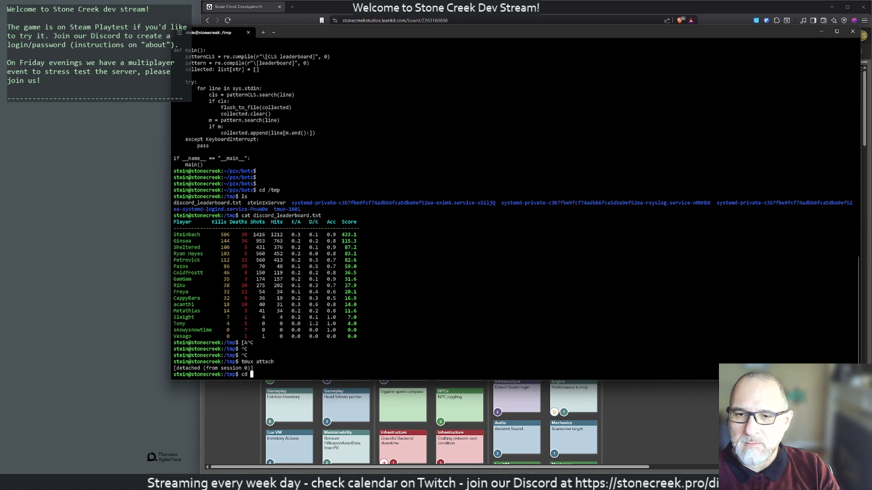
Move into the pzx/discord bot folder and list its files.
{"action": "key", "text": "Return"}
{"action": "type", "text": "cd pzx/"}
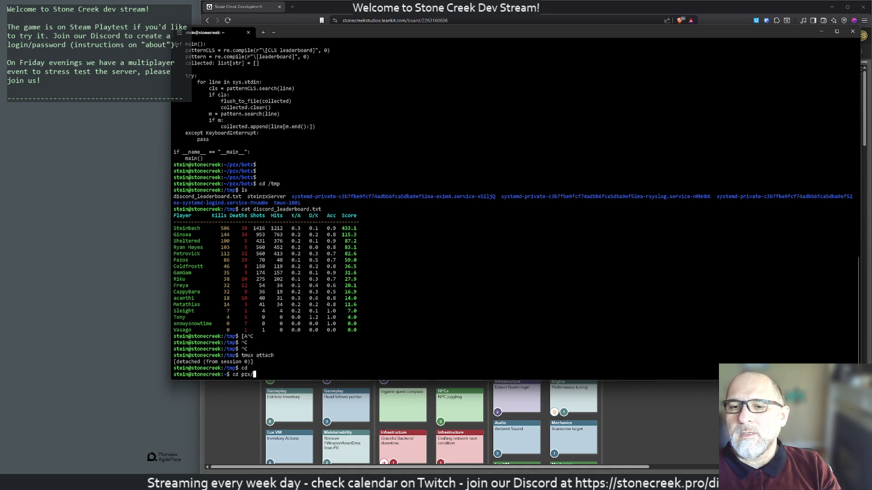
{"action": "type", "text": "d"}
{"action": "key", "text": "BackSpace"}
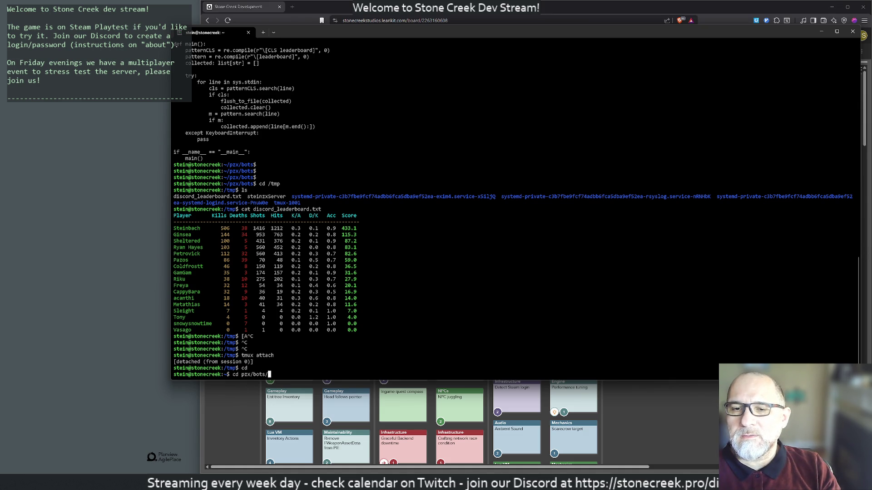
{"action": "type", "text": "d"}
{"action": "key", "text": "Tab"}
{"action": "key", "text": "Return"}
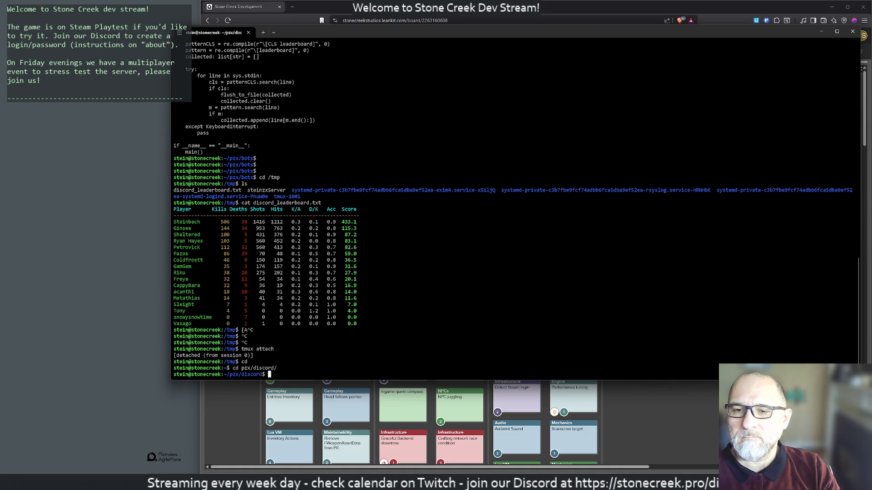
{"action": "type", "text": "ls"}
{"action": "key", "text": "Return"}
{"action": "type", "text": "d"}
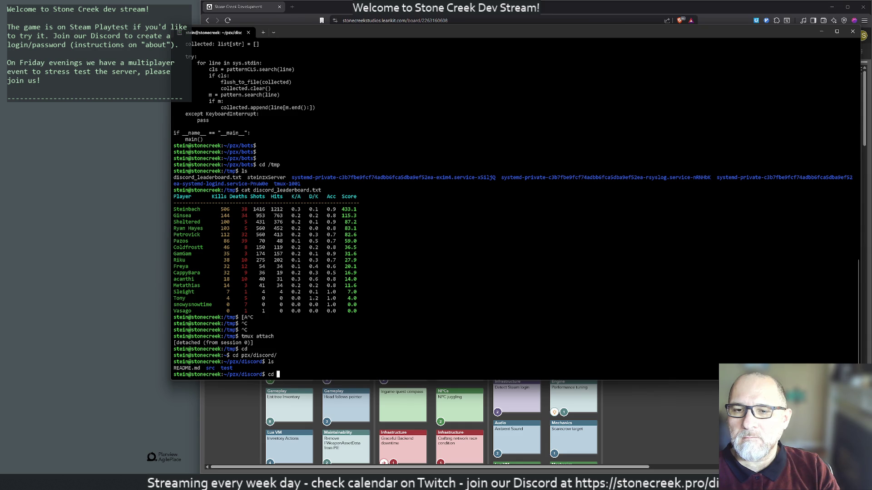
{"action": "key", "text": "ctrl+c"}
{"action": "key", "text": "ctrl+c"}
{"action": "type", "text": "vim src/main.py"}
Skim the bot's src/main.py in vim, quit, then reattach the tmux session.
{"action": "key", "text": "Return"}
{"action": "key", "text": "j"}
{"action": "key", "text": "j"}
{"action": "key", "text": "j"}
{"action": "key", "text": "j"}
{"action": "key", "text": "j"}
{"action": "key", "text": "j"}
{"action": "key", "text": "j"}
{"action": "key", "text": "j"}
{"action": "key", "text": "j"}
{"action": "key", "text": "j"}
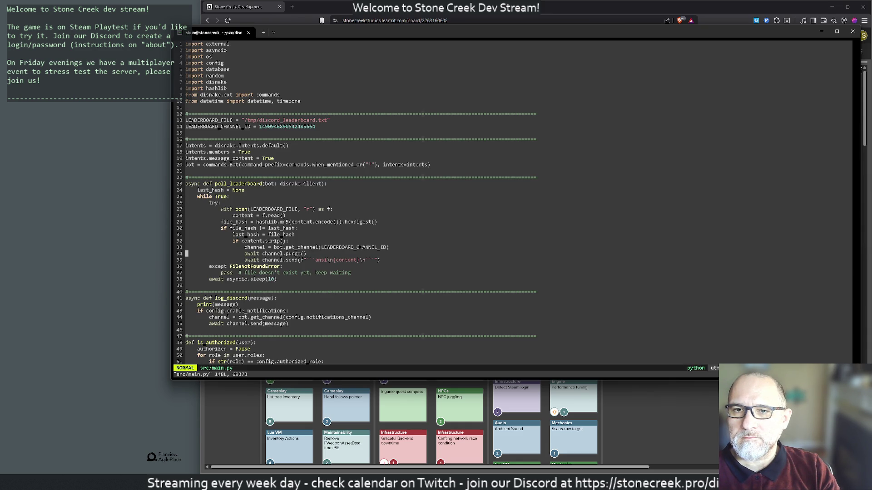
{"action": "type", "text": ":"}
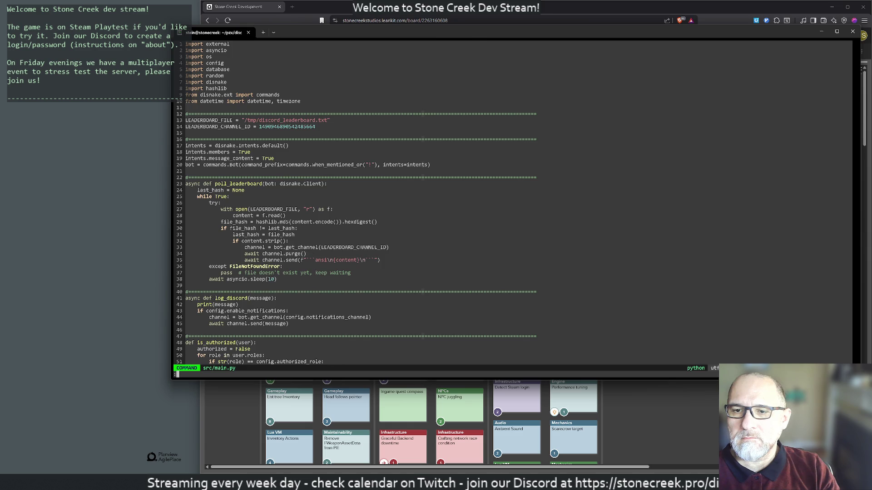
{"action": "type", "text": "q"}
{"action": "key", "text": "Return"}
{"action": "key", "text": "Up"}
{"action": "key", "text": "Up"}
{"action": "key", "text": "Up"}
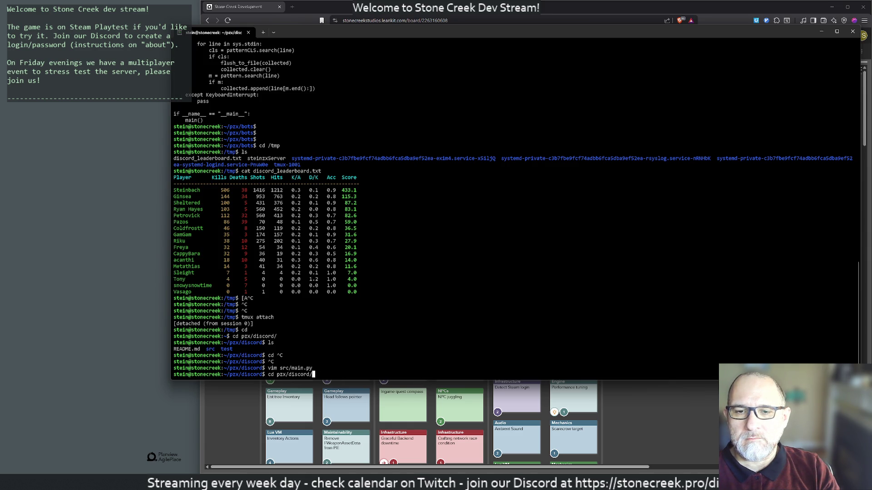
{"action": "key", "text": "Down"}
{"action": "key", "text": "Down"}
{"action": "key", "text": "Down"}
{"action": "type", "text": "tmux"}
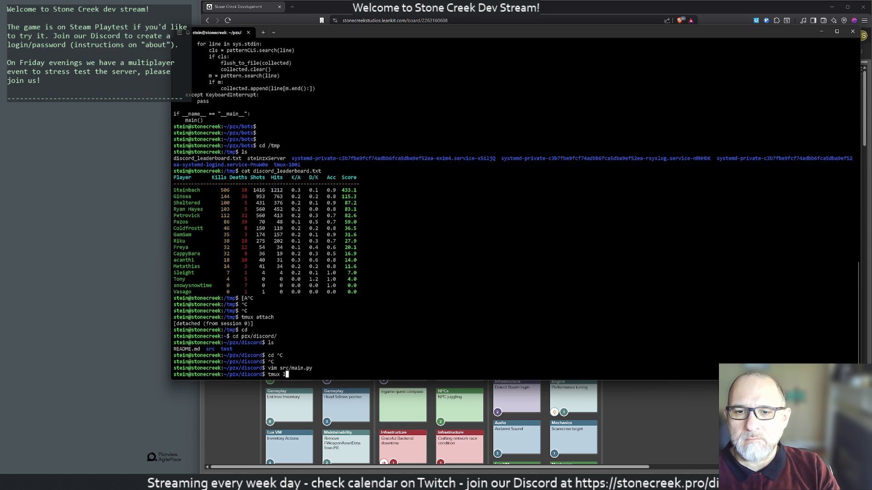
{"action": "type", "text": " attach"}
{"action": "key", "text": "Return"}
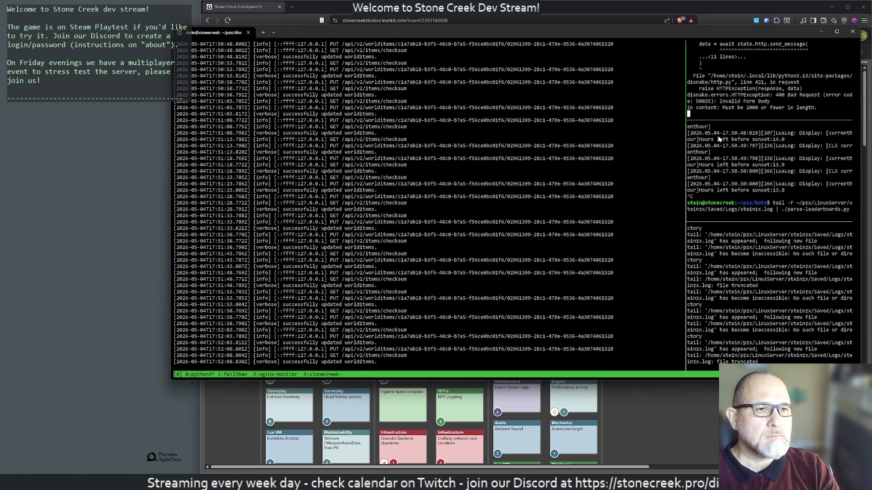
Stop the Discord bot, maximize the terminal, detach tmux and reopen src/main.py in vim.
{"action": "key", "text": "ctrl+c"}
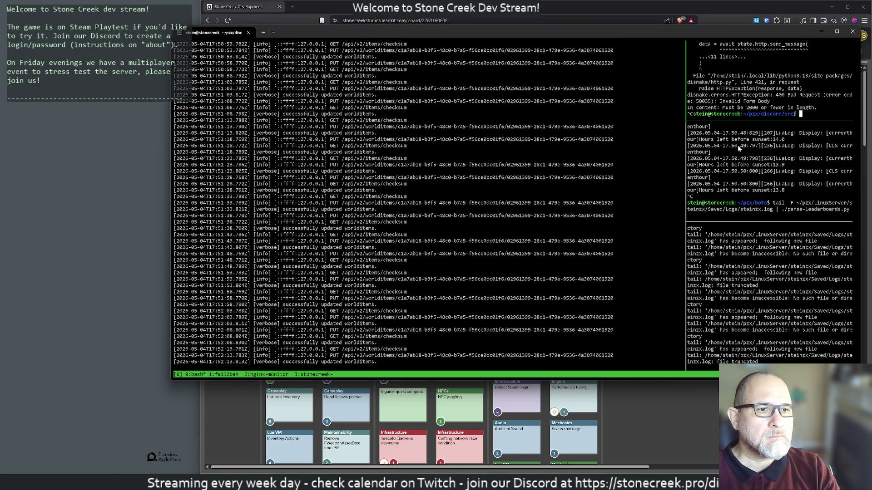
{"action": "double_click", "coordinate": [648, 31]}
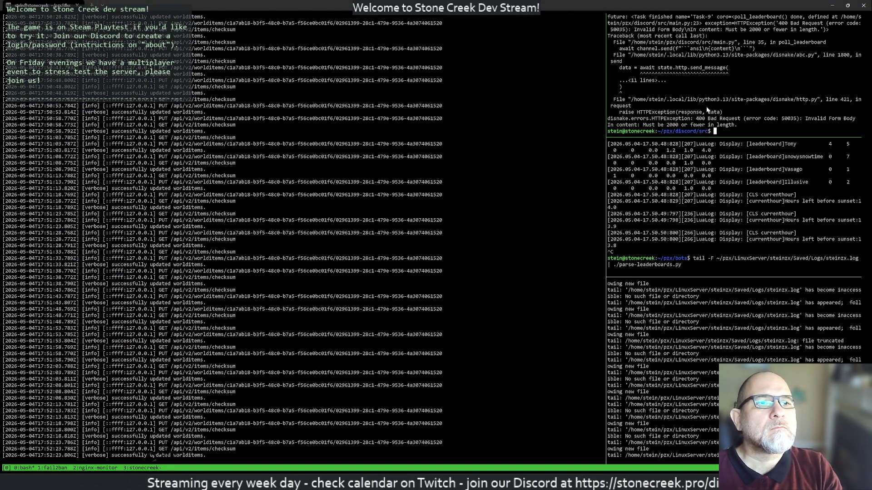
{"action": "key", "text": "ctrl+b"}
{"action": "type", "text": "d$ "}
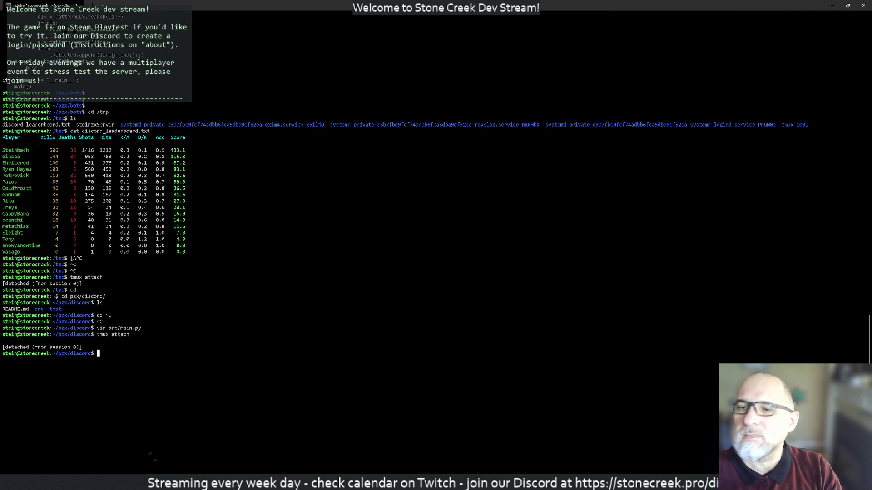
{"action": "type", "text": "vim src/main.py"}
{"action": "key", "text": "Return"}
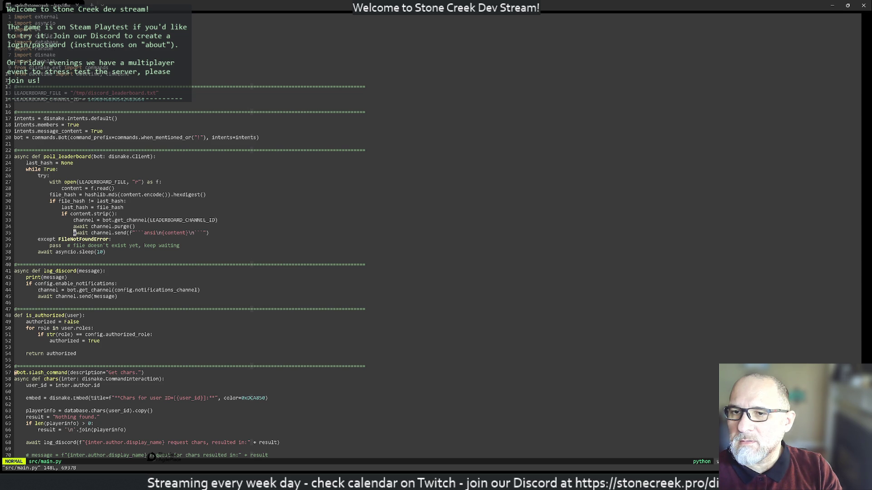
{"action": "type", "text": ":"}
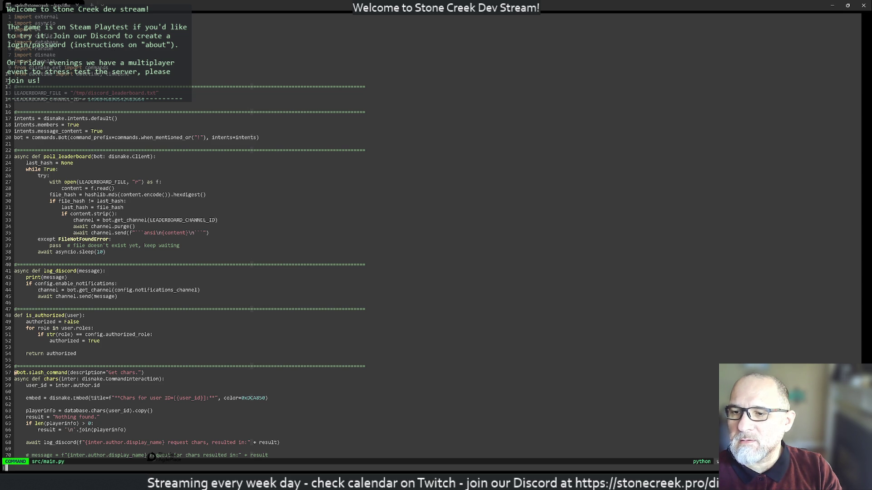
{"action": "type", "text": "q"}
Quit vim, reattach tmux, switch to the stonecreek log window and halt the streaming log.
{"action": "key", "text": "Return"}
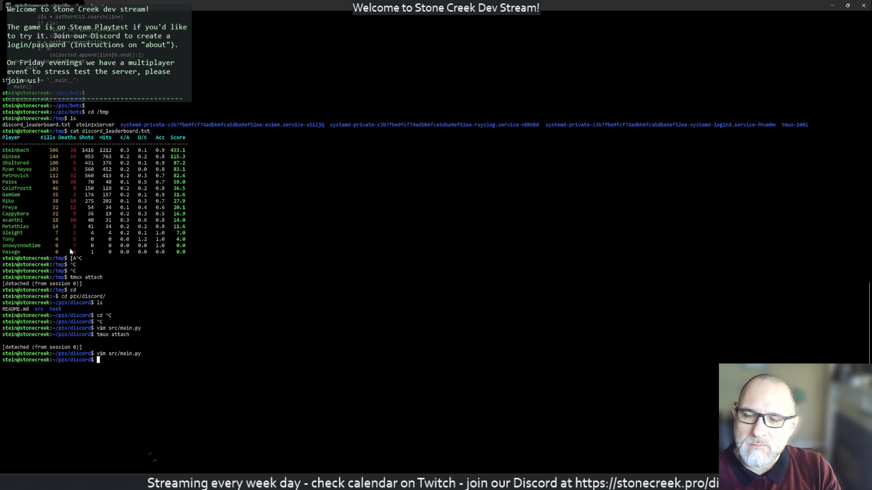
{"action": "type", "text": "tmux attach"}
{"action": "key", "text": "Return"}
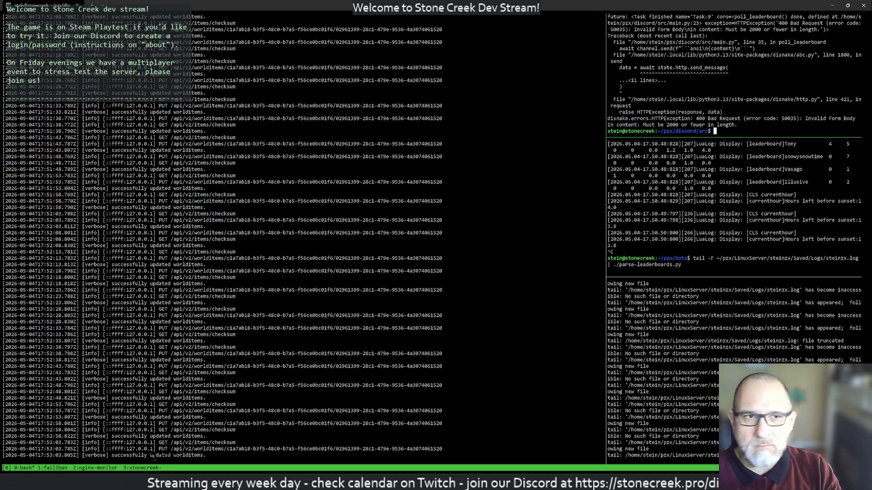
{"action": "key", "text": "ctrl+b"}
{"action": "key", "text": "n"}
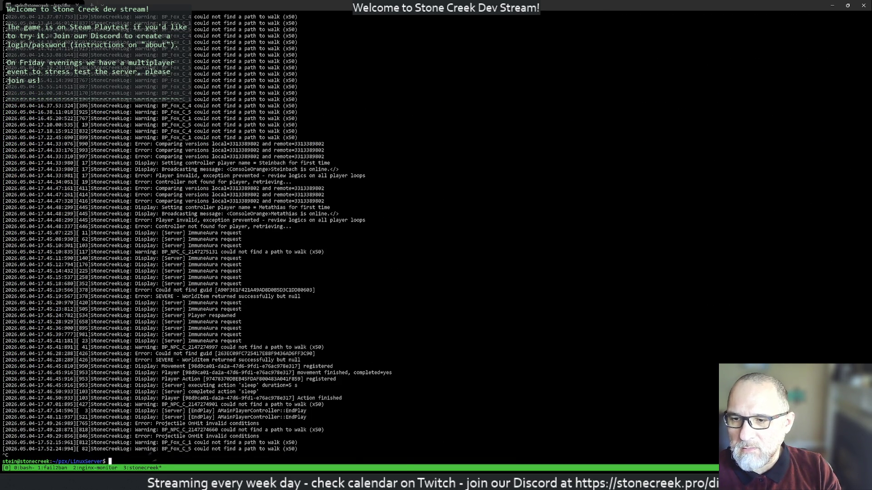
{"action": "key", "text": "ctrl+c"}
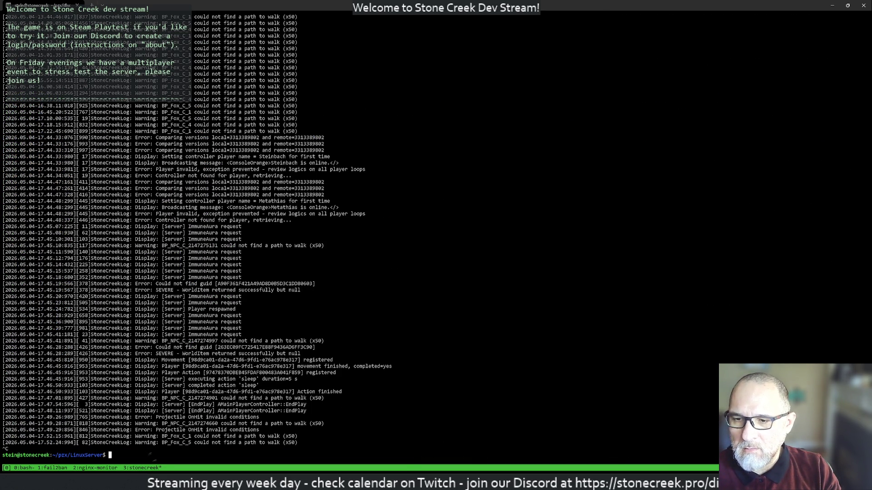
{"action": "type", "text": "vim "}
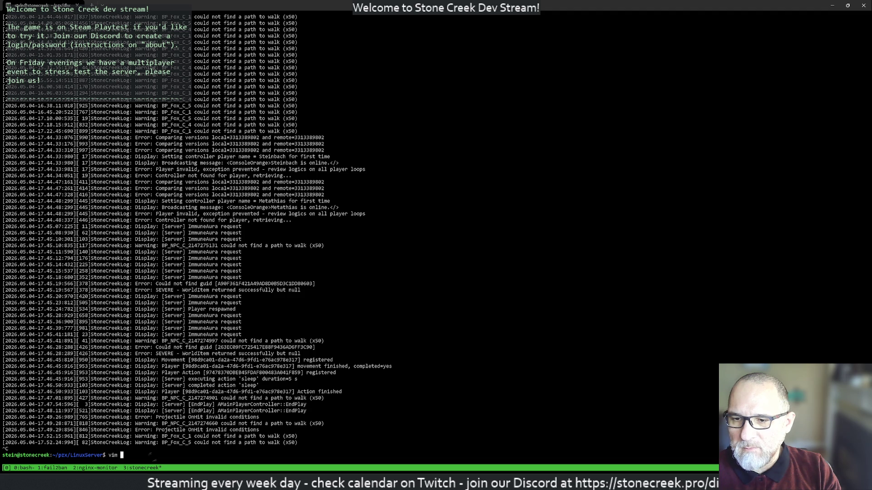
{"action": "type", "text": "Sav"}
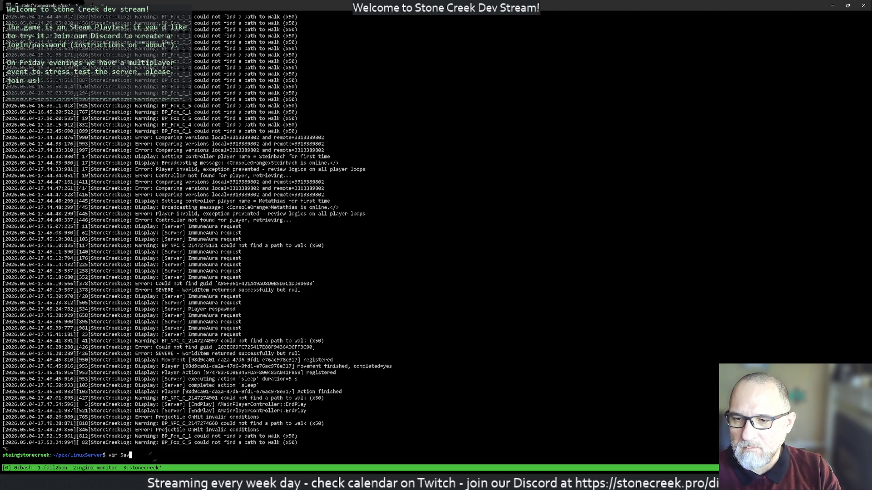
{"action": "type", "text": "v"}
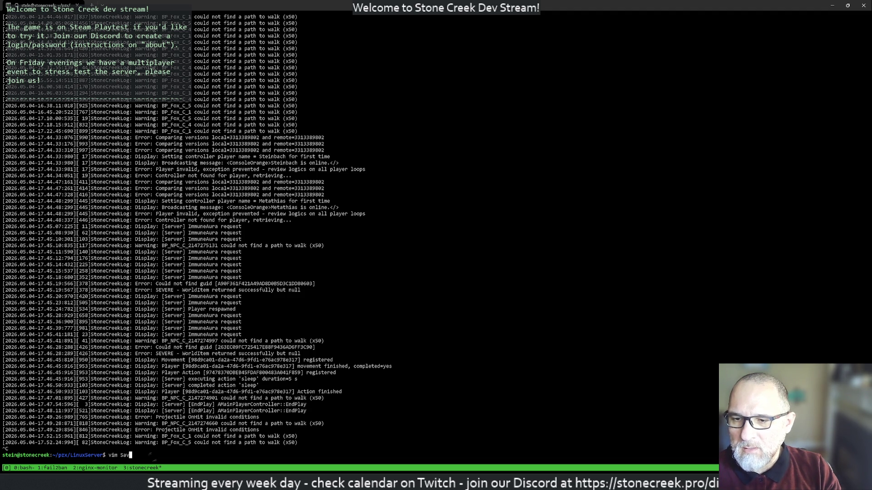
Open steinzx/Saved/table-leaderboards.json in vim using Tab completion.
{"action": "key", "text": "BackSpace"}
{"action": "key", "text": "BackSpace"}
{"action": "key", "text": "BackSpace"}
{"action": "key", "text": "Tab"}
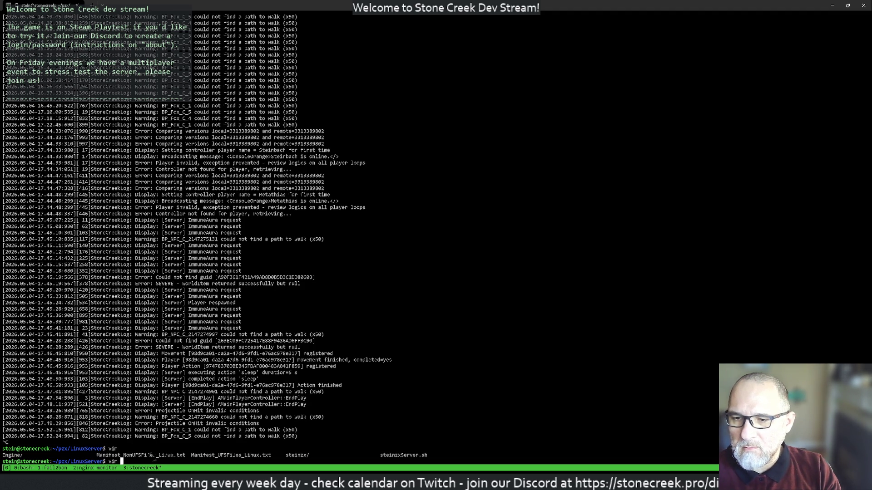
{"action": "type", "text": "s"}
{"action": "key", "text": "Tab"}
{"action": "key", "text": "Tab"}
{"action": "type", "text": "S"}
{"action": "key", "text": "Tab"}
{"action": "key", "text": "Tab"}
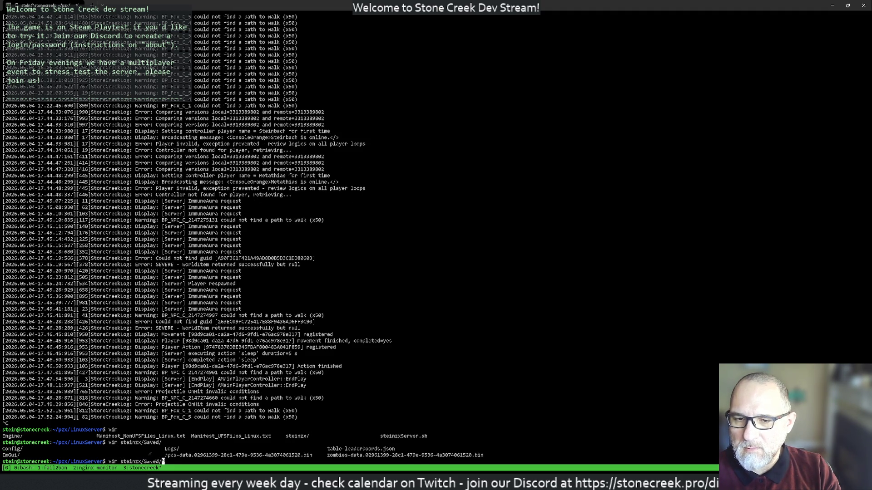
{"action": "type", "text": "t"}
{"action": "key", "text": "Tab"}
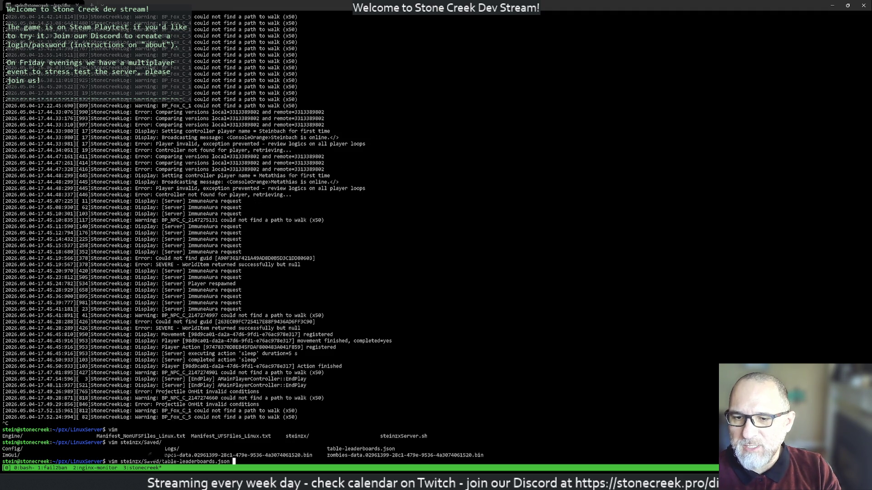
{"action": "key", "text": "Return"}
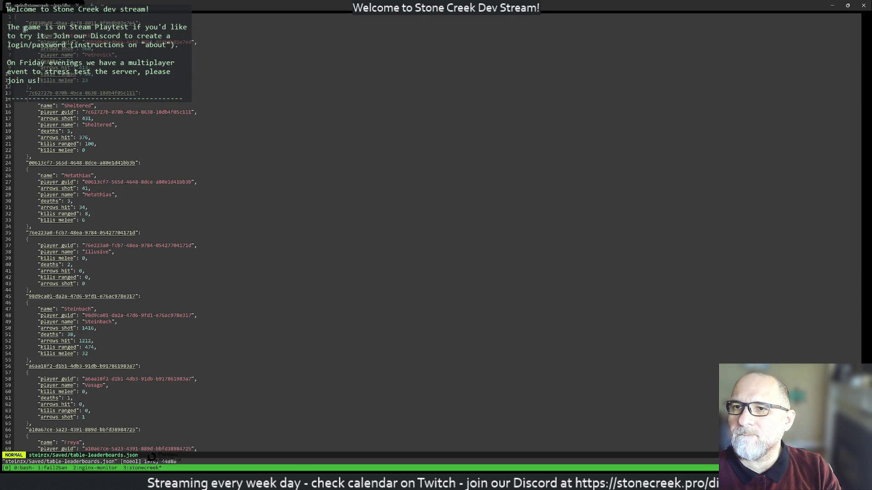
{"action": "type", "text": "/kill"}
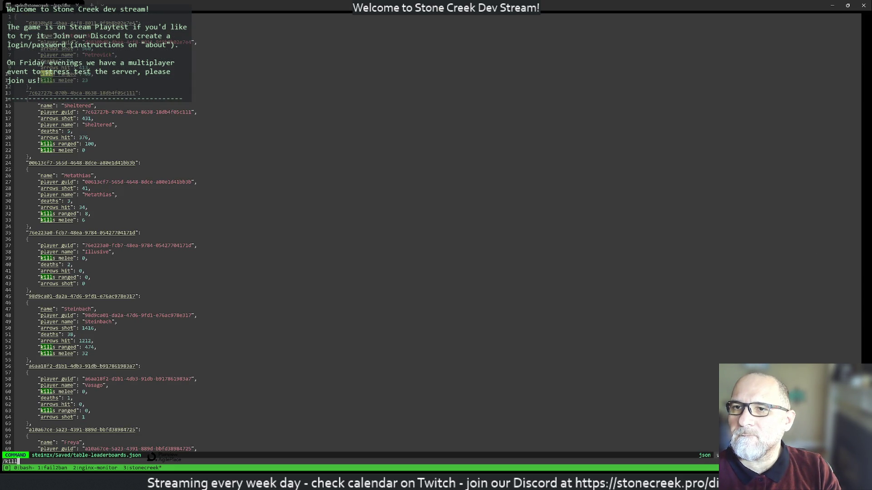
Search for kill entries and delete the zero-stat Illusive player record.
{"action": "key", "text": "Return"}
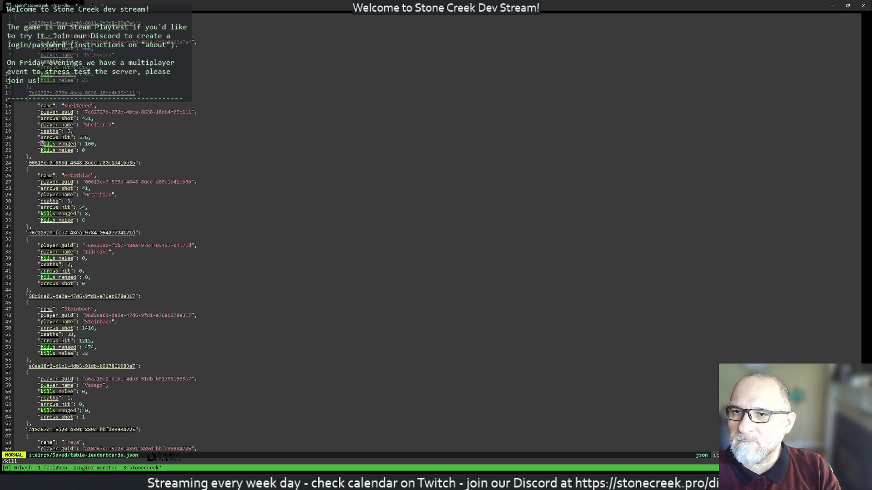
{"action": "key", "text": "n"}
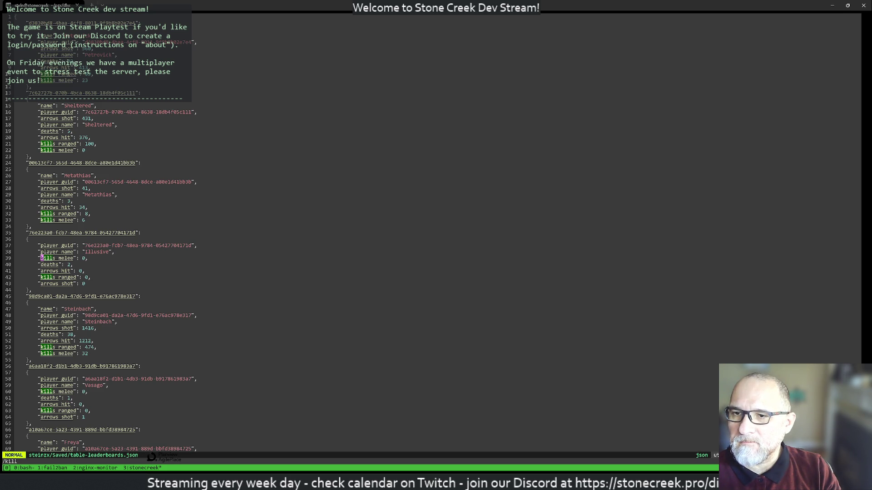
{"action": "key", "text": "k"}
{"action": "key", "text": "k"}
{"action": "key", "text": "k"}
{"action": "key", "text": "k"}
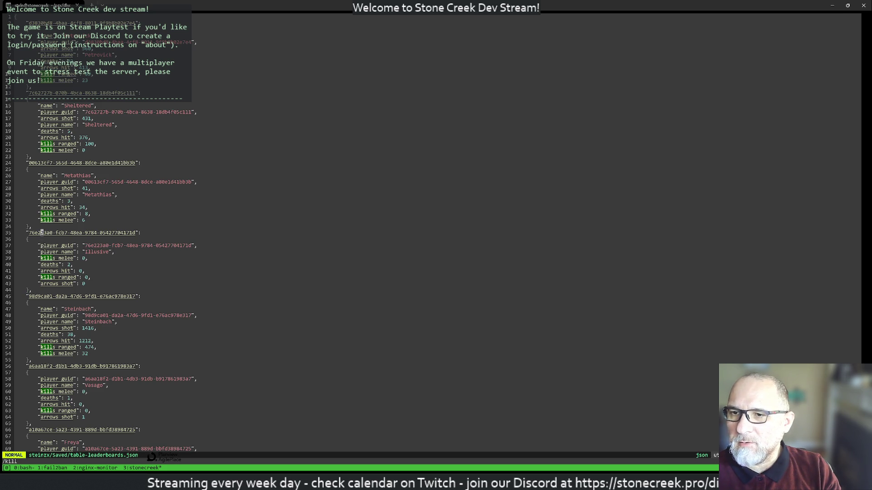
{"action": "key", "text": "shift+v"}
{"action": "key", "text": "j"}
{"action": "key", "text": "j"}
{"action": "key", "text": "j"}
{"action": "key", "text": "j"}
{"action": "key", "text": "j"}
{"action": "key", "text": "j"}
{"action": "key", "text": "j"}
{"action": "key", "text": "j"}
{"action": "key", "text": "j"}
{"action": "key", "text": "d"}
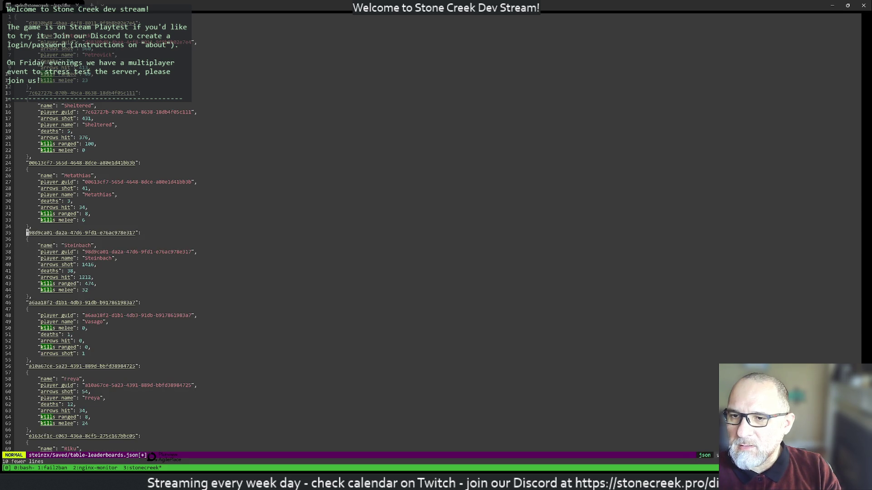
Select the Vasago record, then step through kills matches down to the Tony record.
{"action": "key", "text": "j"}
{"action": "key", "text": "j"}
{"action": "key", "text": "j"}
{"action": "key", "text": "j"}
{"action": "key", "text": "j"}
{"action": "key", "text": "j"}
{"action": "key", "text": "j"}
{"action": "key", "text": "k"}
{"action": "key", "text": "j"}
{"action": "key", "text": "j"}
{"action": "key", "text": "j"}
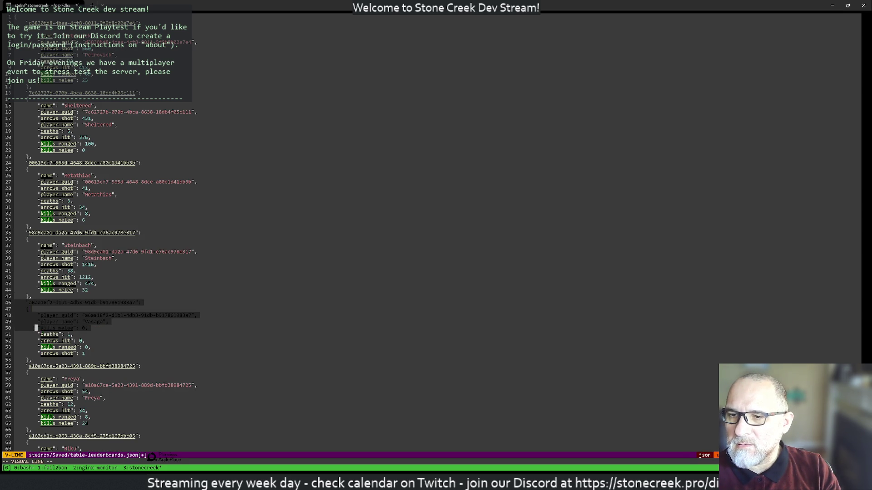
{"action": "key", "text": "j"}
{"action": "key", "text": "j"}
{"action": "key", "text": "j"}
{"action": "key", "text": "j"}
{"action": "key", "text": "j"}
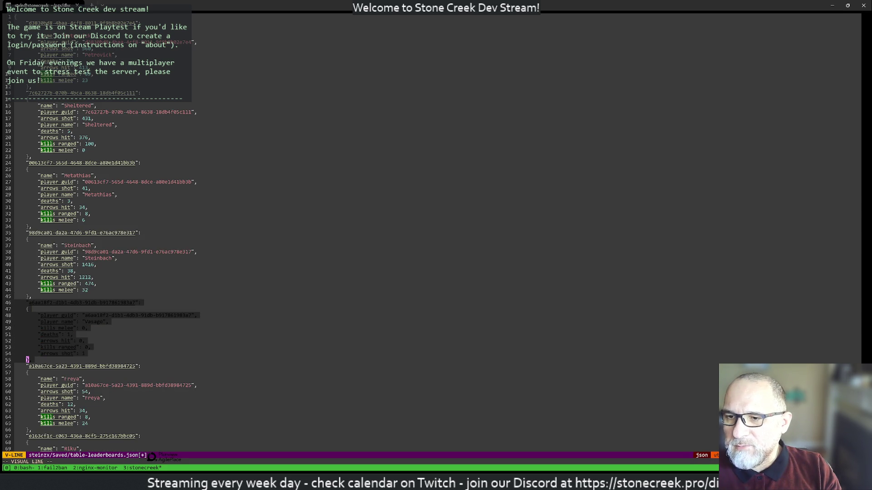
{"action": "type", "text": "d/kill"}
{"action": "key", "text": "Return"}
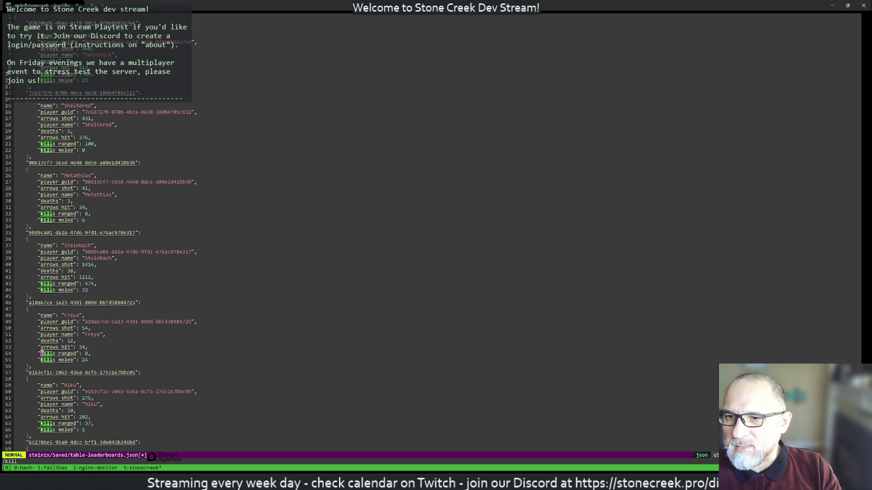
{"action": "key", "text": "n"}
{"action": "key", "text": "n"}
{"action": "key", "text": "n"}
{"action": "key", "text": "n"}
{"action": "key", "text": "n"}
{"action": "key", "text": "n"}
{"action": "key", "text": "n"}
{"action": "key", "text": "n"}
{"action": "key", "text": "n"}
{"action": "key", "text": "n"}
{"action": "key", "text": "n"}
{"action": "key", "text": "n"}
{"action": "key", "text": "n"}
{"action": "key", "text": "n"}
{"action": "key", "text": "n"}
{"action": "key", "text": "n"}
{"action": "key", "text": "n"}
{"action": "key", "text": "n"}
{"action": "key", "text": "j"}
{"action": "key", "text": "k"}
{"action": "key", "text": "k"}
{"action": "key", "text": "k"}
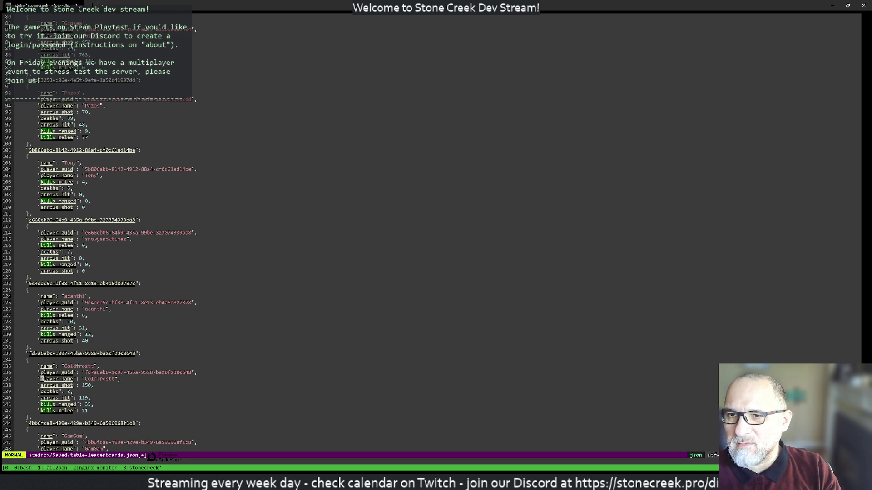
Line-select and delete the zero-arrow Tony record.
{"action": "key", "text": "k"}
{"action": "key", "text": "k"}
{"action": "key", "text": "k"}
{"action": "key", "text": "shift+v"}
{"action": "key", "text": "j"}
{"action": "key", "text": "j"}
{"action": "key", "text": "j"}
{"action": "key", "text": "j"}
{"action": "key", "text": "j"}
{"action": "key", "text": "j"}
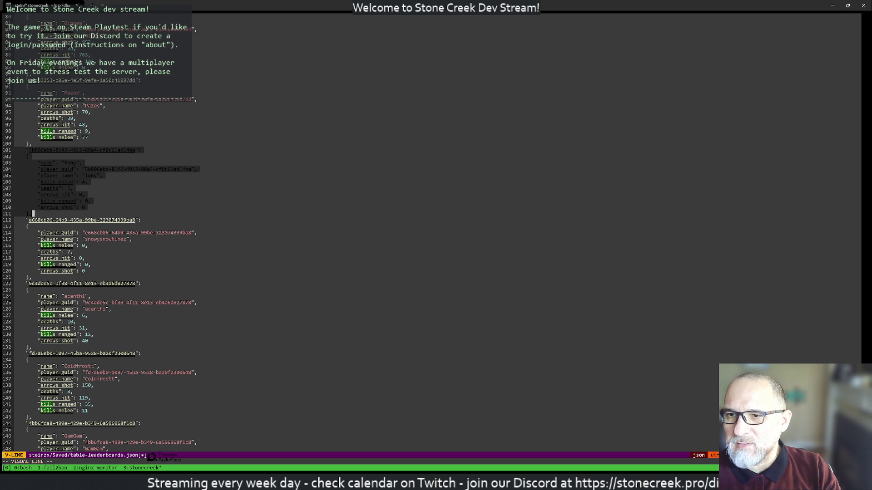
{"action": "key", "text": "d"}
Delete the next zero-arrow player record, check the remaining ones, and quit vim.
{"action": "key", "text": "j"}
{"action": "key", "text": "j"}
{"action": "key", "text": "j"}
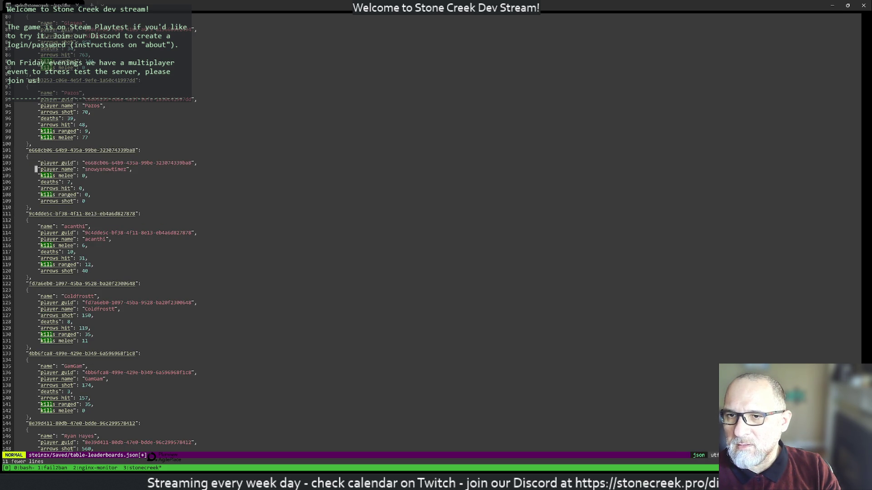
{"action": "key", "text": "k"}
{"action": "key", "text": "k"}
{"action": "key", "text": "k"}
{"action": "key", "text": "k"}
{"action": "key", "text": "k"}
{"action": "key", "text": "shift+v"}
{"action": "key", "text": "j"}
{"action": "key", "text": "j"}
{"action": "key", "text": "j"}
{"action": "key", "text": "j"}
{"action": "key", "text": "j"}
{"action": "key", "text": "j"}
{"action": "key", "text": "j"}
{"action": "key", "text": "k"}
{"action": "key", "text": "k"}
{"action": "key", "text": "k"}
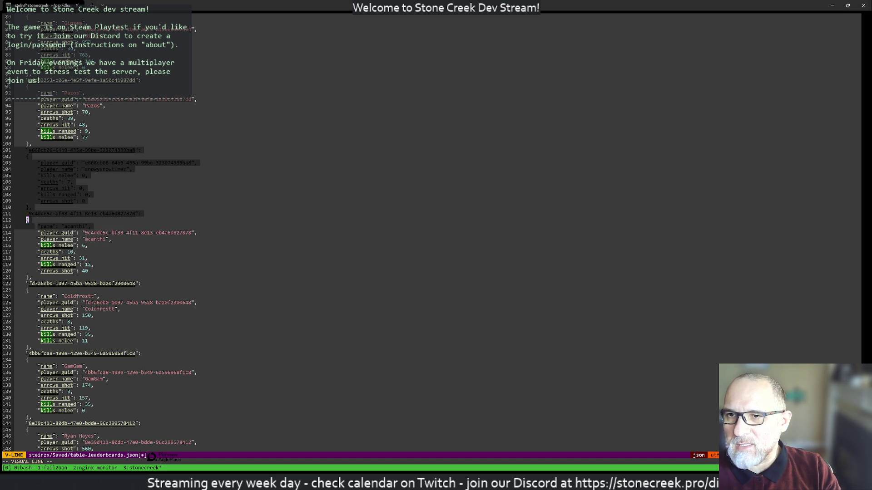
{"action": "key", "text": "k"}
{"action": "key", "text": "k"}
{"action": "key", "text": "k"}
{"action": "key", "text": "k"}
{"action": "key", "text": "k"}
{"action": "key", "text": "j"}
{"action": "key", "text": "j"}
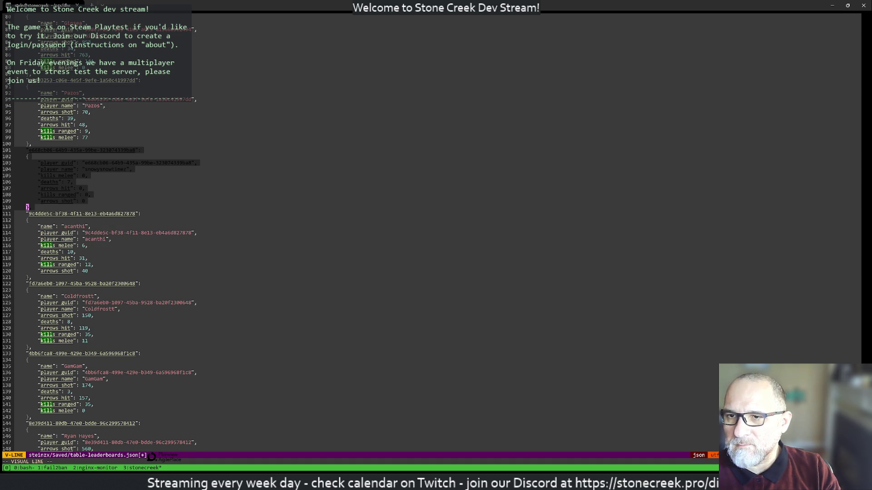
{"action": "key", "text": "d"}
{"action": "key", "text": "j"}
{"action": "key", "text": "j"}
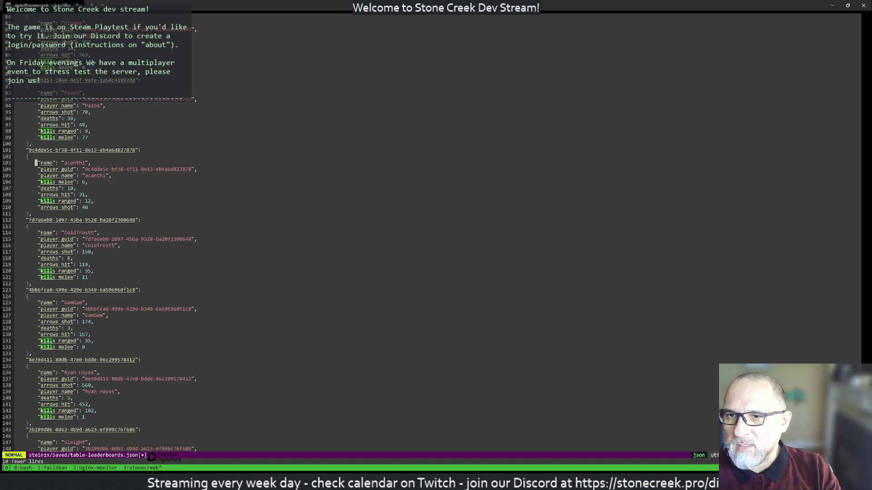
{"action": "key", "text": "j"}
{"action": "key", "text": "j"}
{"action": "key", "text": "j"}
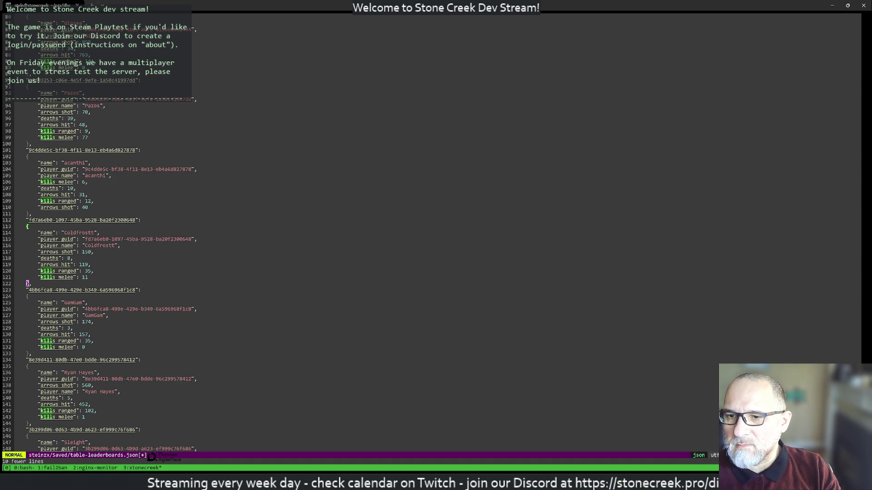
{"action": "key", "text": "j"}
{"action": "key", "text": "j"}
{"action": "key", "text": "j"}
{"action": "key", "text": "j"}
{"action": "key", "text": "j"}
{"action": "key", "text": "j"}
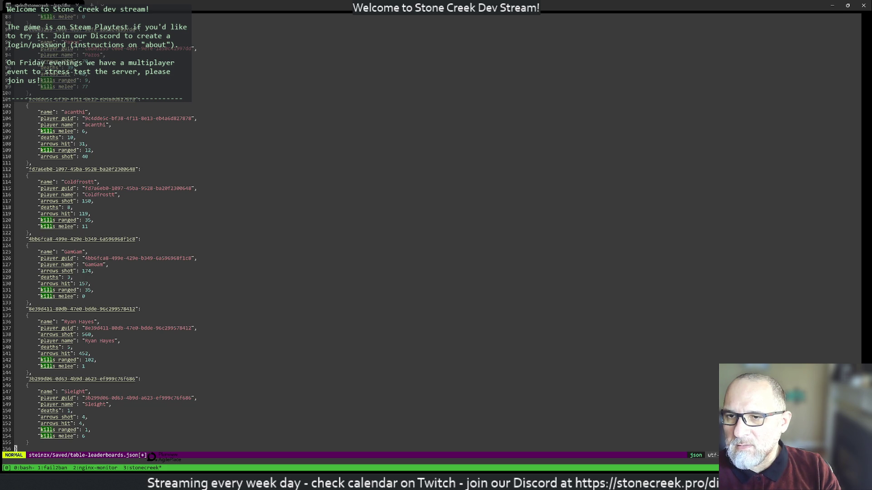
{"action": "type", "text": ":q!"}
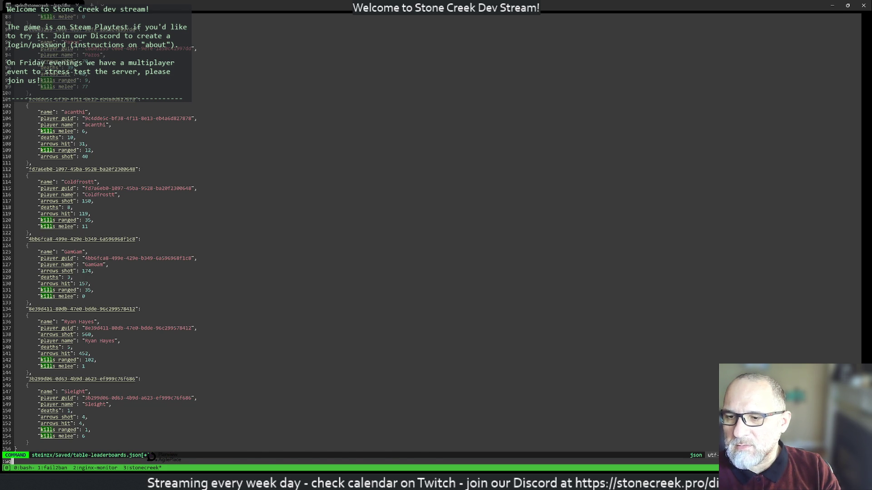
{"action": "key", "text": "Return"}
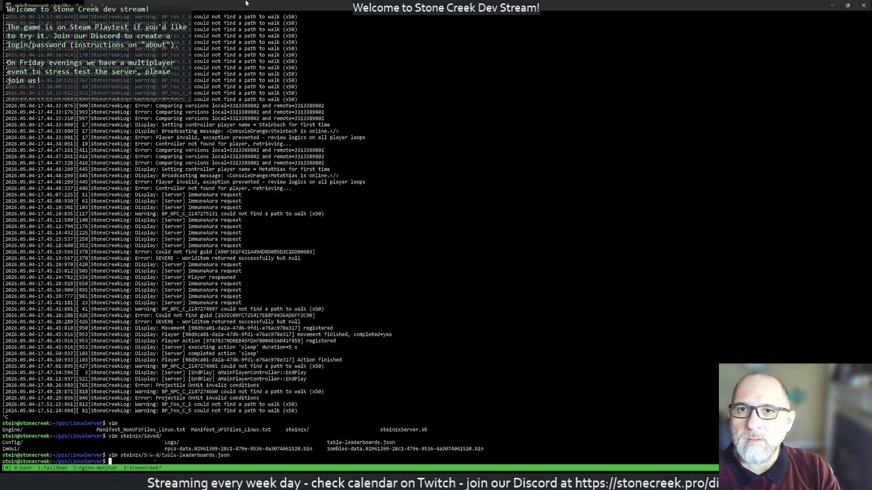
Shrink the terminal window to reveal the Stone Creek Development task board.
{"action": "key", "text": "super+Down"}
{"action": "key", "text": "super+Down"}
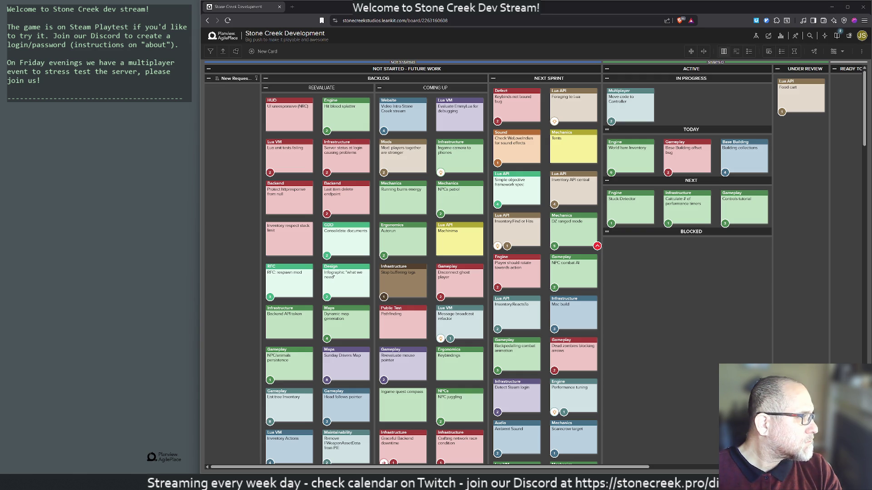
Launch Stone Creek Playtest from the Start menu search.
{"action": "key", "text": "super"}
{"action": "type", "text": "stone Creek Playtest"}
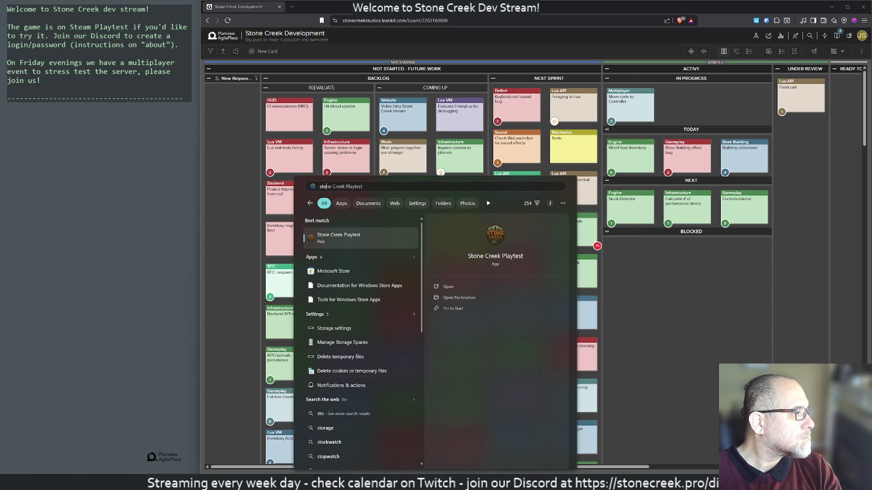
{"action": "key", "text": "Return"}
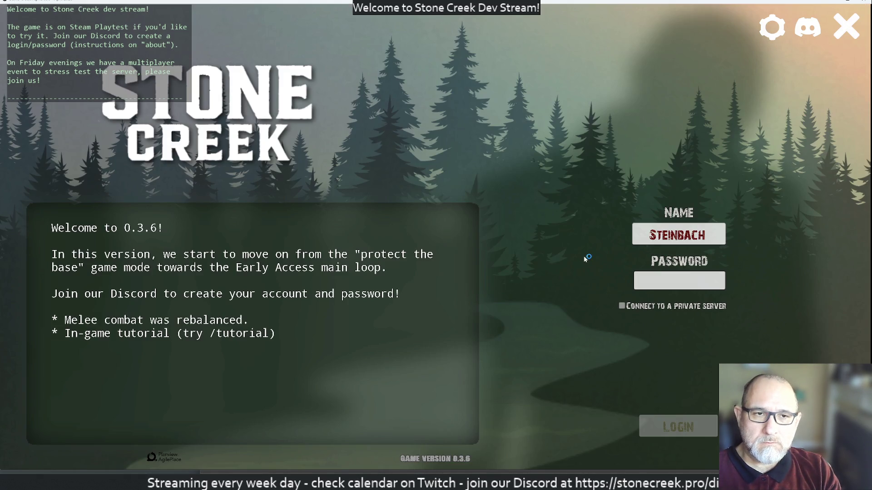
{"action": "type", "text": "********"}
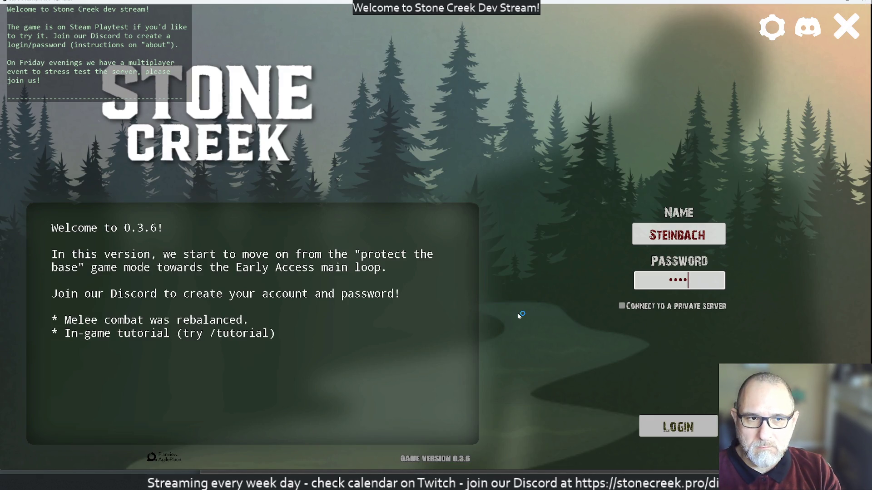
Log Steinbach into the Stone Creek server.
{"action": "key", "text": "Return"}
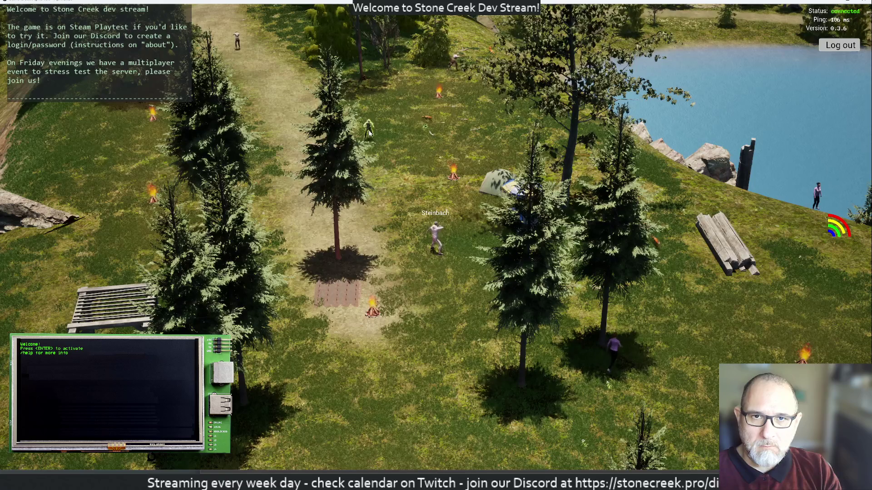
{"action": "scroll", "coordinate": [390, 133], "scroll_direction": "up", "scroll_amount": 3}
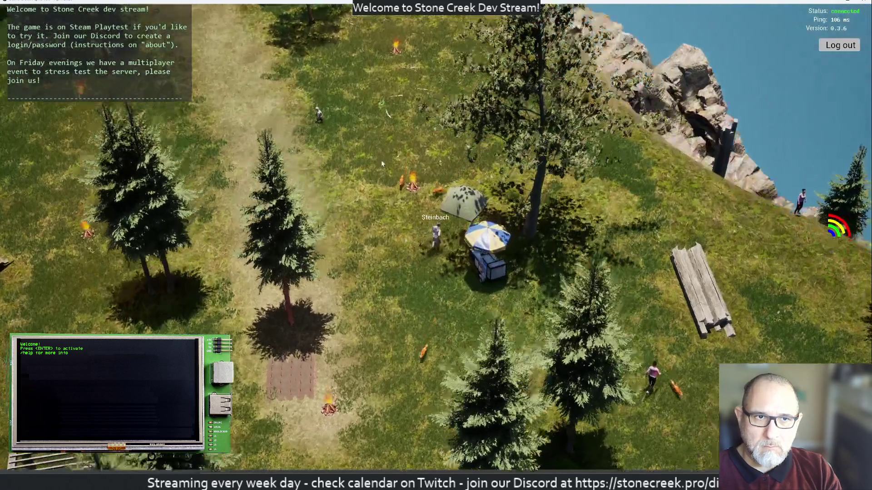
Walk Steinbach uphill toward the cliffs, swing the camera around, then log out.
{"action": "key", "text": "w"}
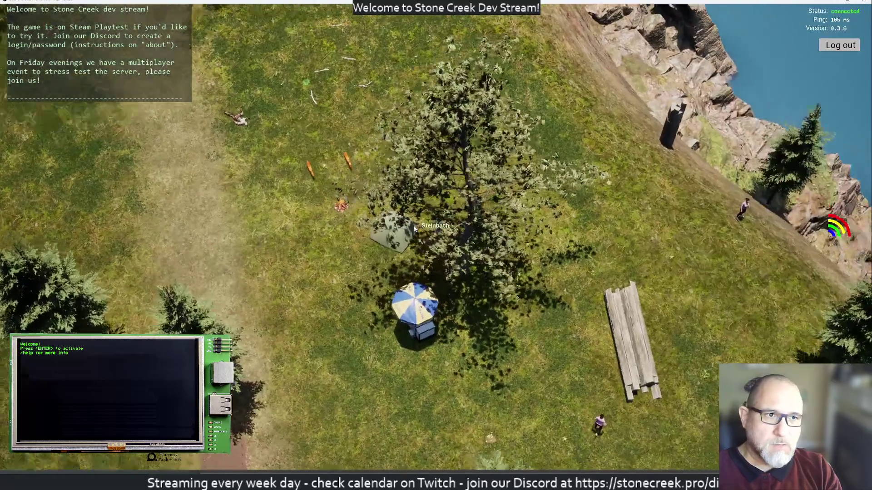
{"action": "key", "text": "w"}
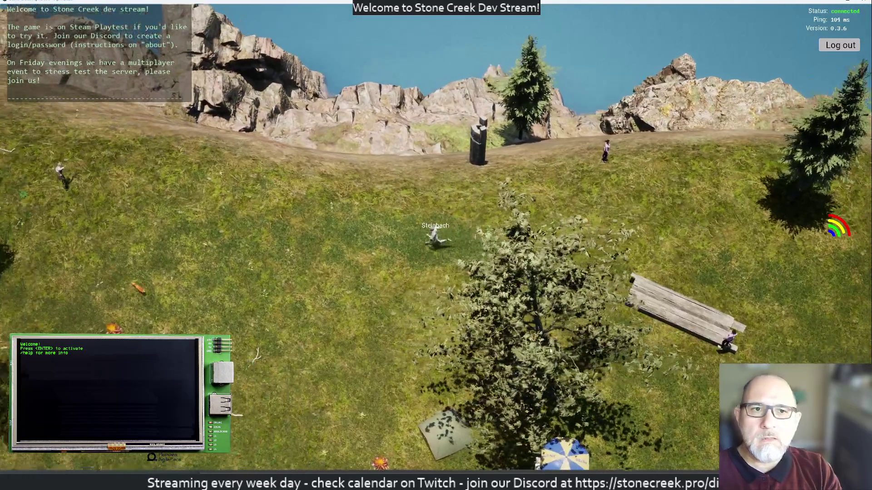
{"action": "key", "text": "w"}
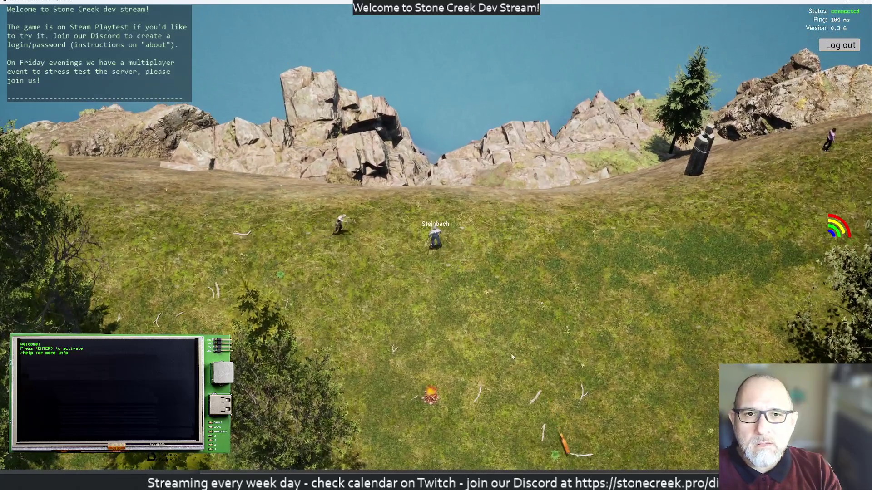
{"action": "mouse_move", "coordinate": [513, 356]}
{"action": "left_mouse_down"}
{"action": "mouse_move", "coordinate": [366, 234]}
{"action": "mouse_move", "coordinate": [421, 127]}
{"action": "left_mouse_up"}
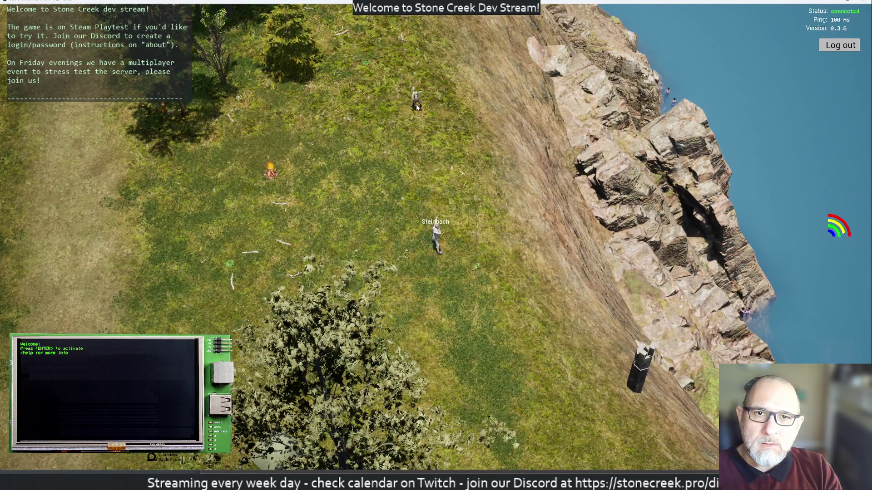
{"action": "left_click_drag", "start_coordinate": [419, 112], "coordinate": [307, 131]}
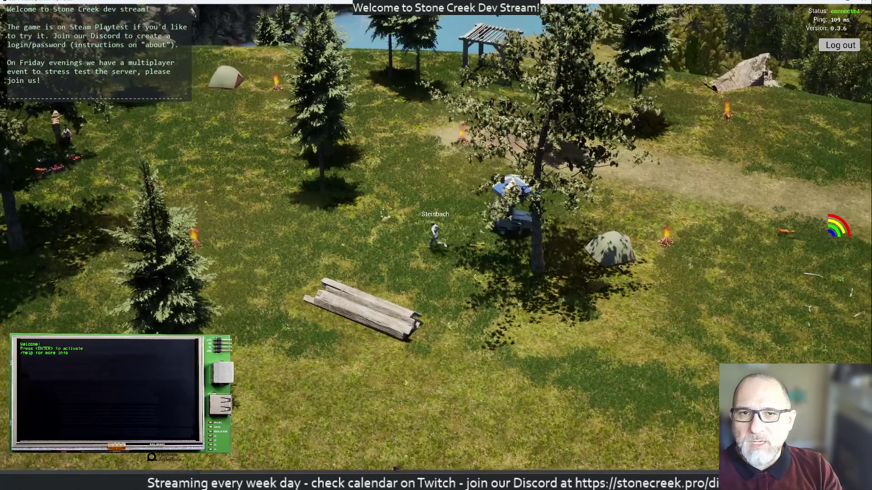
{"action": "scroll", "coordinate": [435, 245], "scroll_direction": "down", "scroll_amount": 3}
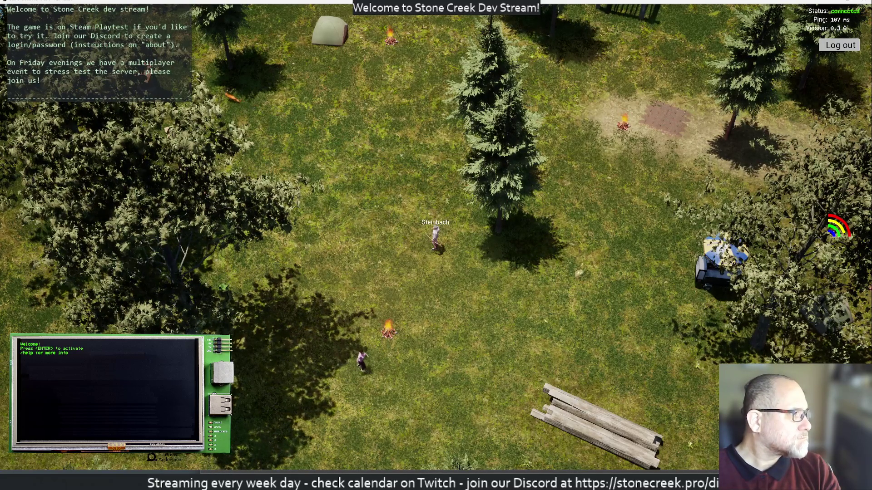
{"action": "left_click", "coordinate": [840, 45]}
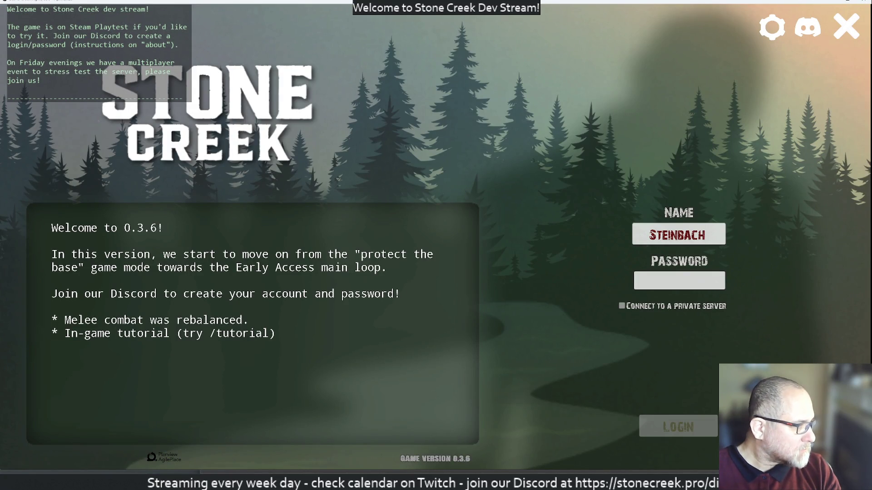
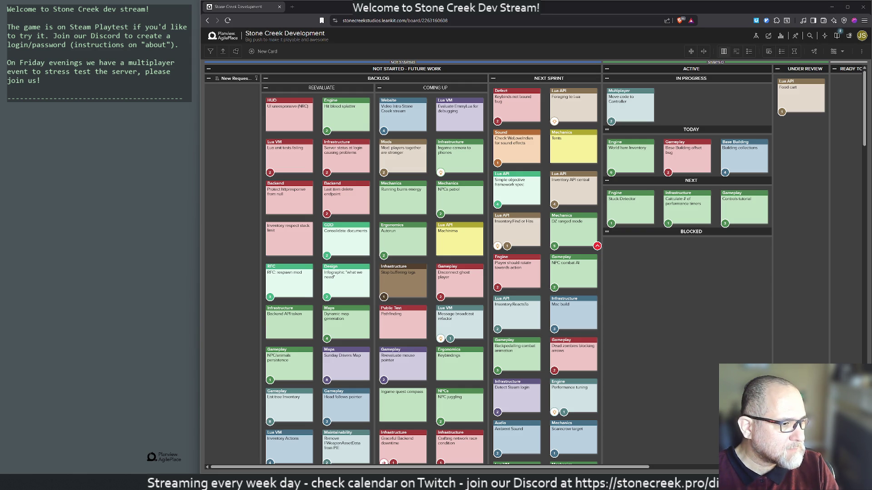
Launch Stone Creek Playtest from Start search and log in with the saved password.
{"action": "key", "text": "super"}
{"action": "type", "text": "ste"}
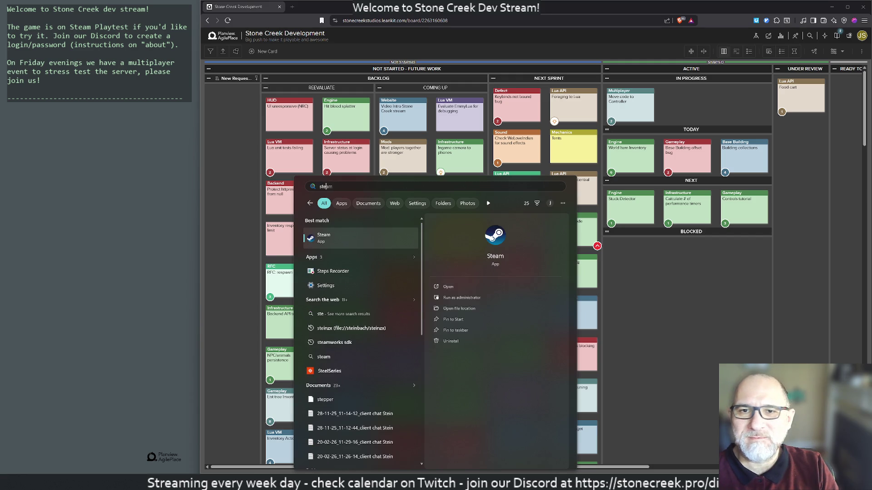
{"action": "key", "text": "BackSpace"}
{"action": "type", "text": "one"}
{"action": "key", "text": "Return"}
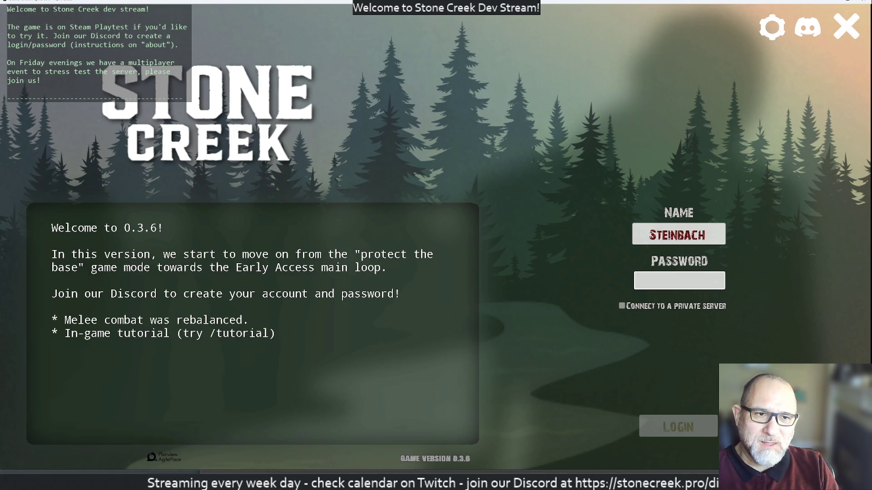
{"action": "type", "text": "********"}
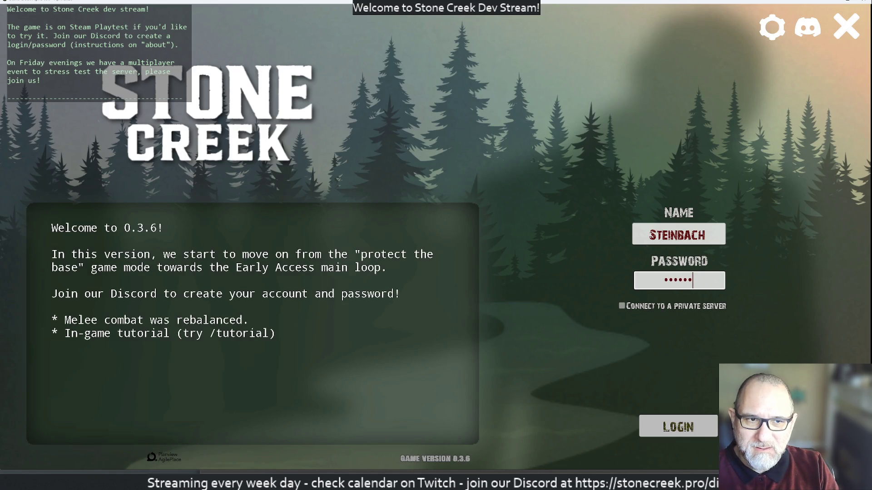
{"action": "key", "text": "Return"}
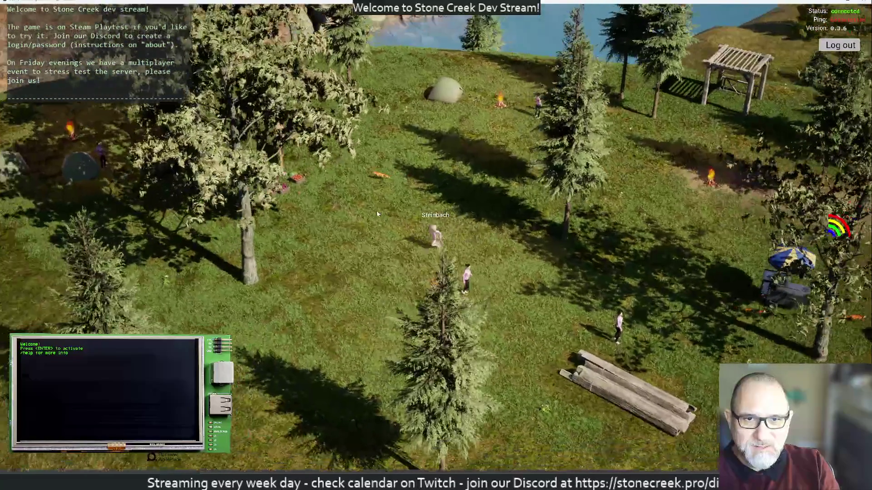
Start Terminal from Start search and change into the codesync folder.
{"action": "key", "text": "super"}
{"action": "type", "text": "terminal"}
{"action": "key", "text": "Return"}
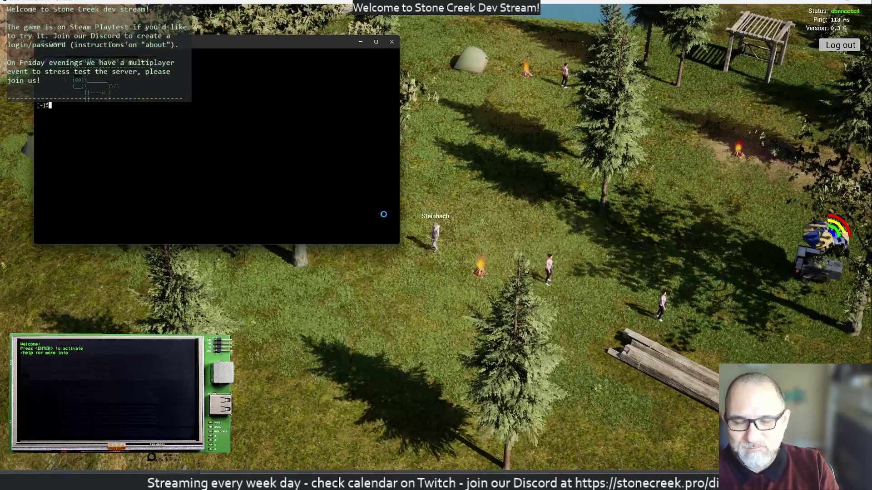
{"action": "type", "text": "cd home/"}
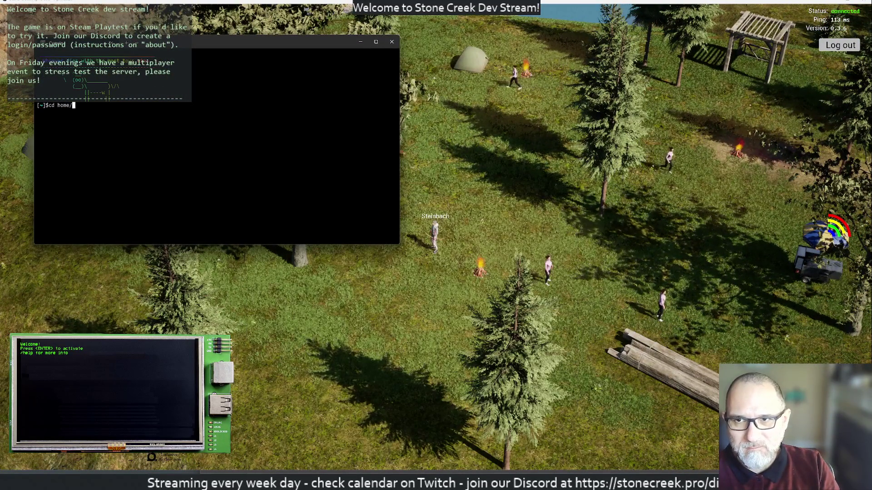
{"action": "type", "text": "codesync/"}
{"action": "key", "text": "Return"}
{"action": "type", "text": "ls"}
{"action": "key", "text": "Return"}
{"action": "type", "text": "vim servers/"}
Re-save servers/Production-User.lua in vim with :wq and close the terminal.
{"action": "key", "text": "Tab"}
{"action": "key", "text": "Return"}
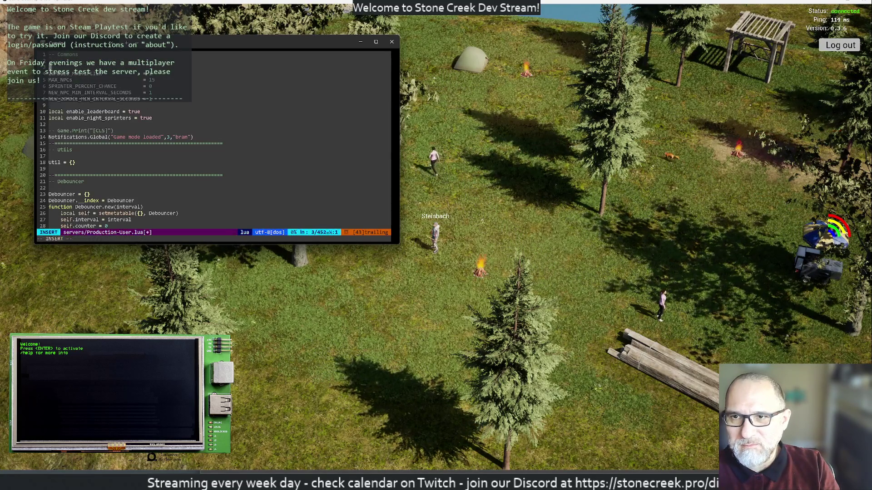
{"action": "type", "text": ":wq"}
{"action": "key", "text": "Return"}
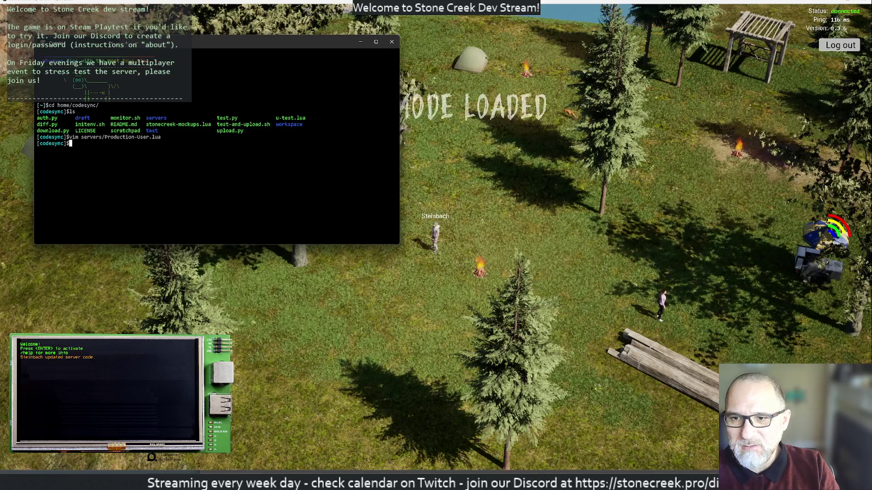
{"action": "type", "text": "exit"}
{"action": "key", "text": "Escape"}
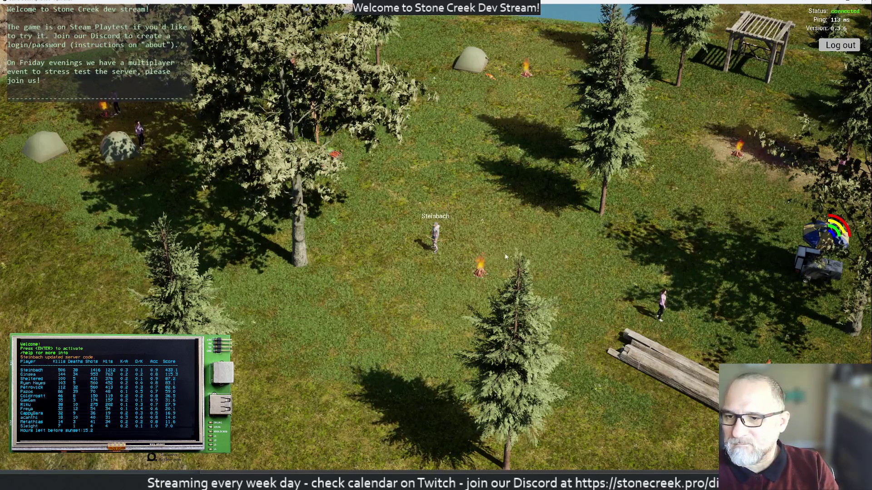
Log out and quit Stone Creek, then launch Discord from Start search.
{"action": "left_click", "coordinate": [840, 46]}
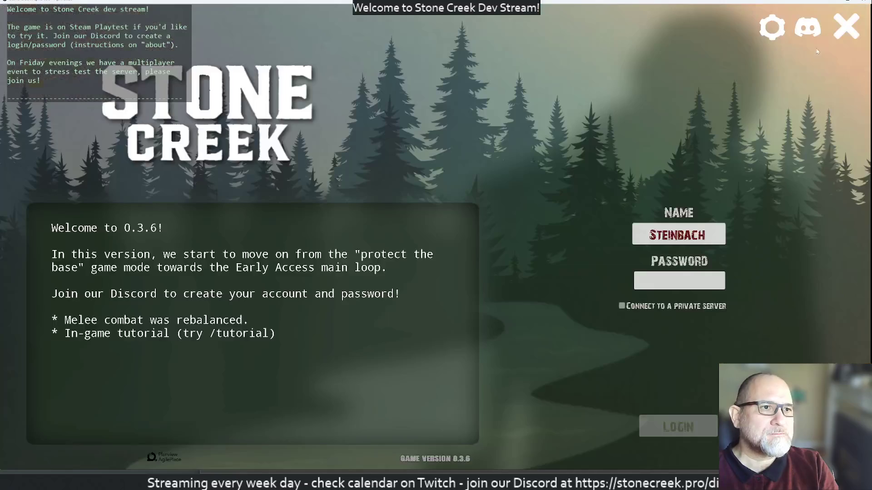
{"action": "left_click", "coordinate": [847, 27]}
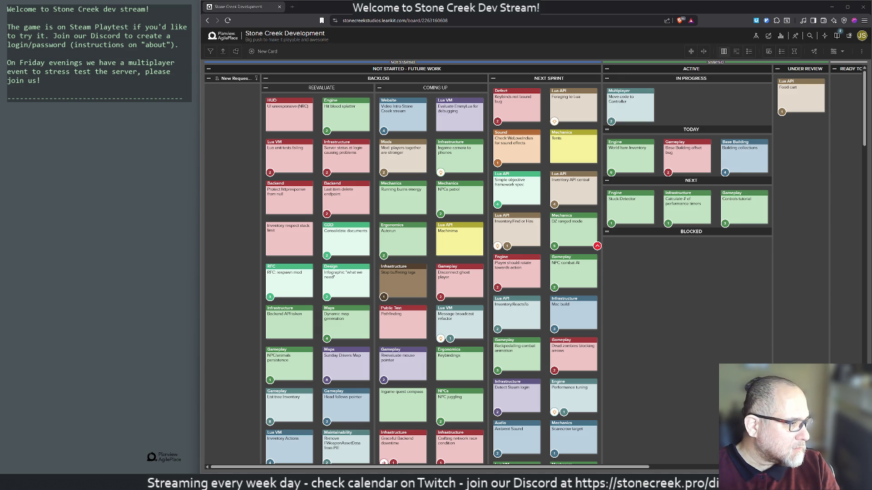
{"action": "key", "text": "super"}
{"action": "type", "text": "discord"}
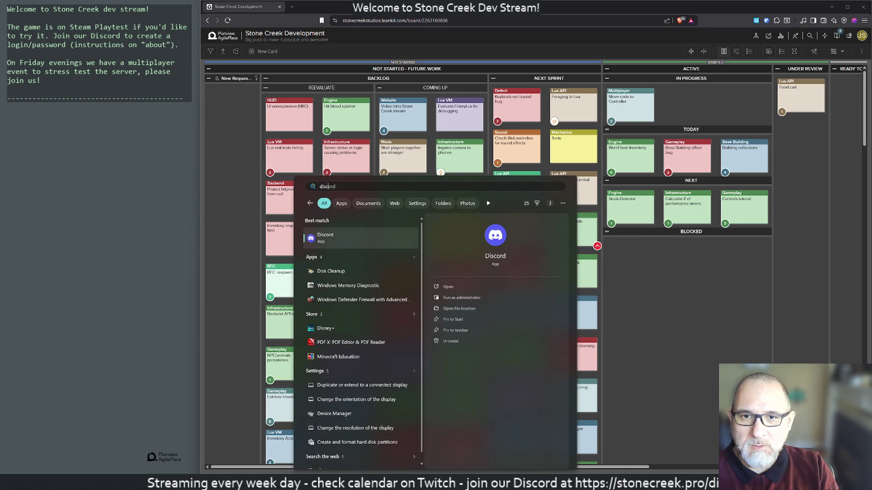
{"action": "key", "text": "Return"}
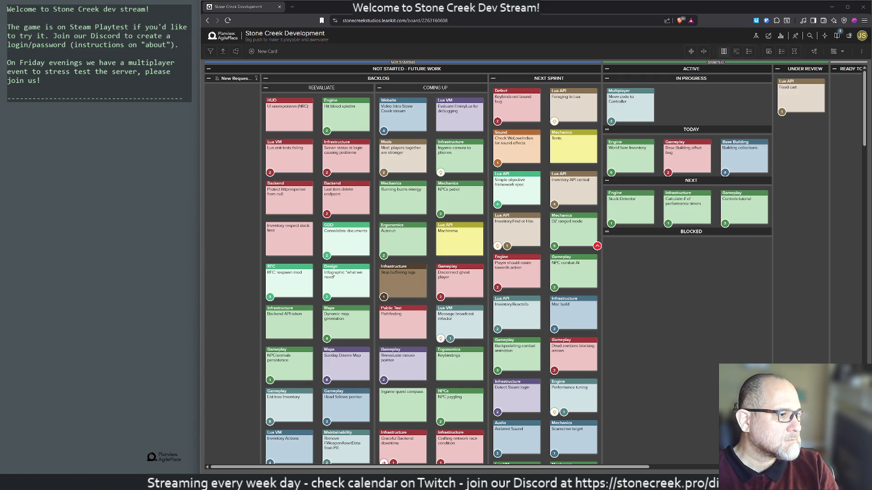
Launch a new Terminal window from Start search for the 'ssh sc' connection.
{"action": "key", "text": "super"}
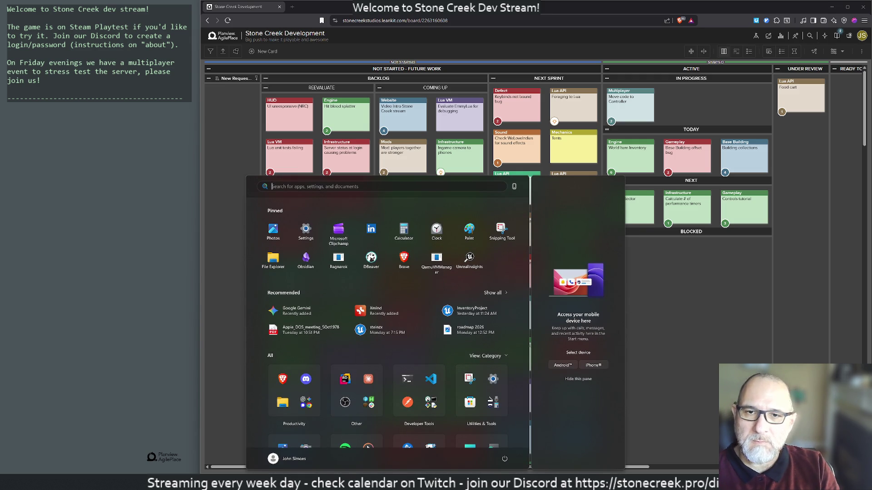
{"action": "type", "text": "te"}
{"action": "key", "text": "BackSpace"}
{"action": "key", "text": "BackSpace"}
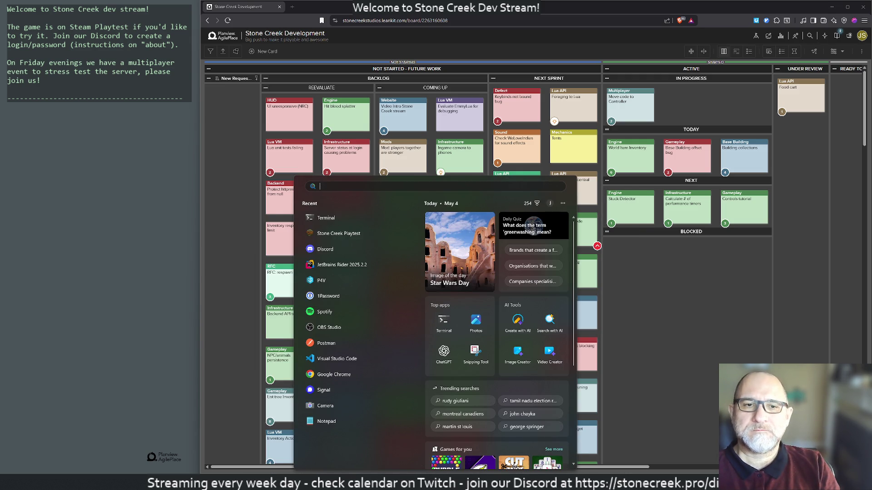
{"action": "type", "text": "ter"}
{"action": "key", "text": "Return"}
{"action": "type", "text": "ssh sc"}
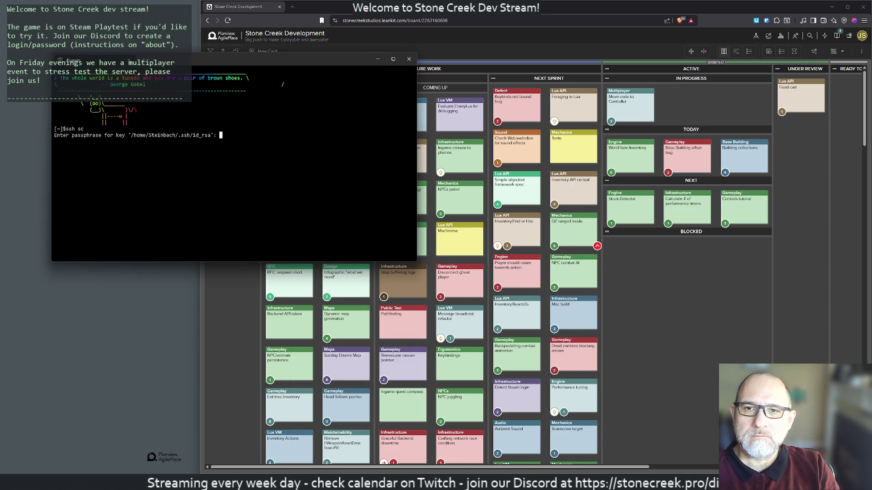
Submit the SSH passphrase and print /tmp/discord_leaderboard.txt with cat.
{"action": "key", "text": "Return"}
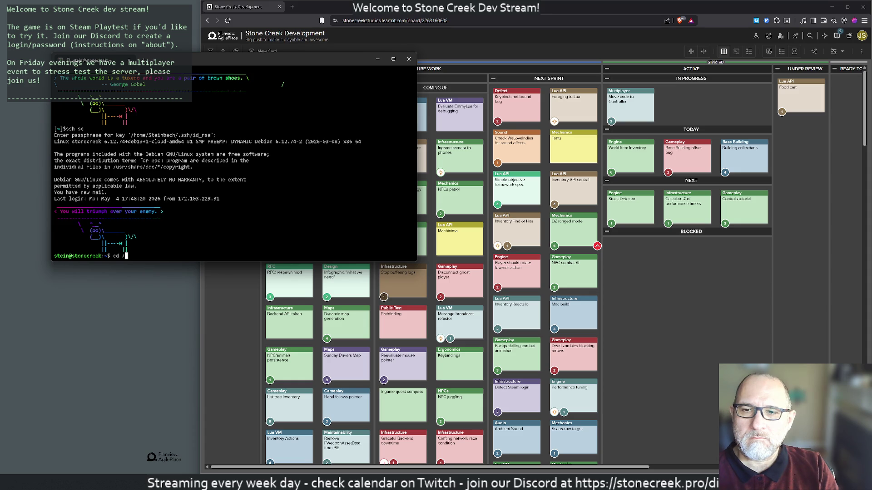
{"action": "key", "text": "Tab"}
{"action": "key", "text": "Tab"}
{"action": "key", "text": "ctrl+c"}
{"action": "key", "text": "ctrl+c"}
{"action": "key", "text": "ctrl+c"}
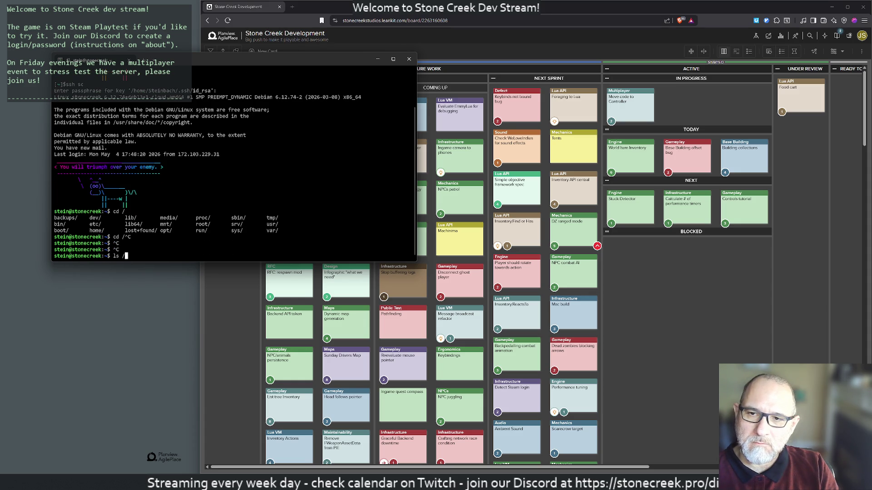
{"action": "key", "text": "ctrl+c"}
{"action": "key", "text": "ctrl+c"}
{"action": "type", "text": "cat /tmp/l"}
{"action": "key", "text": "BackSpace"}
{"action": "key", "text": "BackSpace"}
{"action": "key", "text": "Tab"}
{"action": "key", "text": "Tab"}
{"action": "type", "text": "dis"}
{"action": "key", "text": "Tab"}
{"action": "key", "text": "Return"}
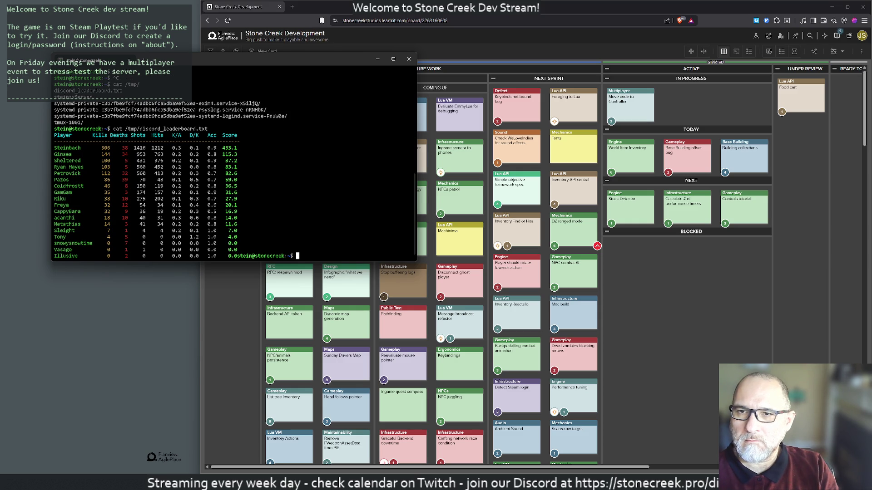
List the leaderboard file's details with ls -al, then attach to the tmux session.
{"action": "key", "text": "Up"}
{"action": "key", "text": "Home"}
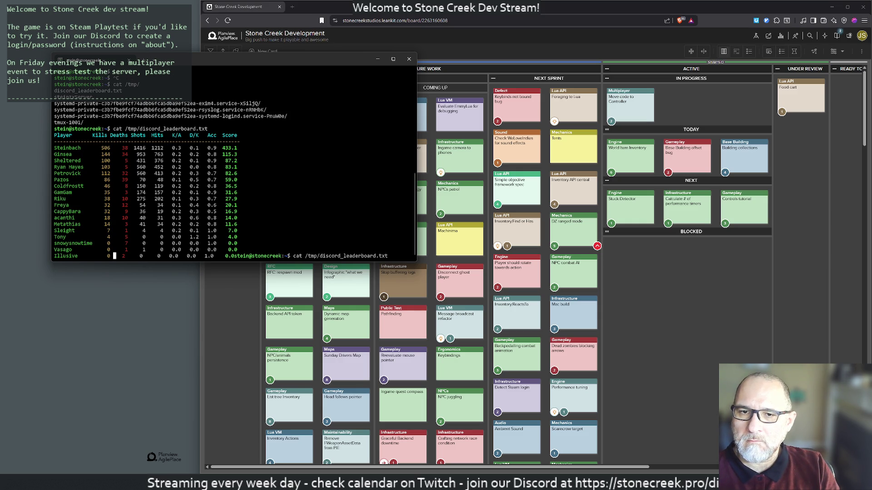
{"action": "key", "text": "ctrl+c"}
{"action": "key", "text": "ctrl+c"}
{"action": "key", "text": "ctrl+c"}
{"action": "key", "text": "Up"}
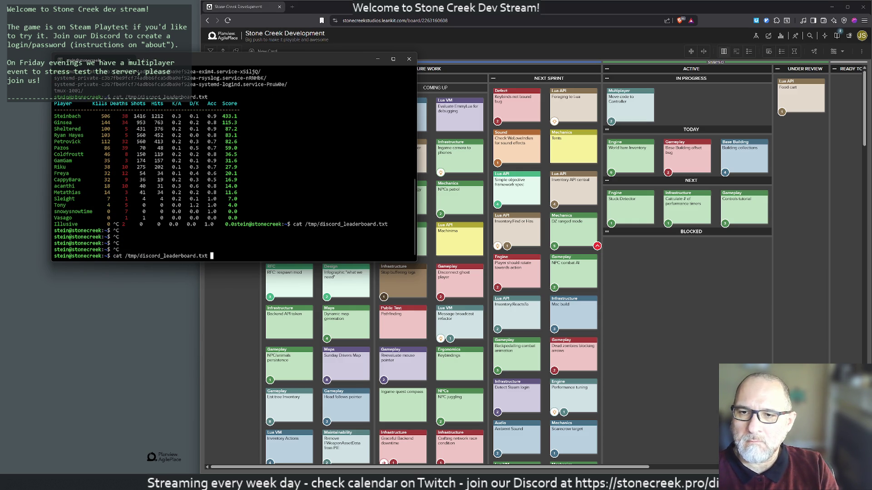
{"action": "key", "text": "Home"}
{"action": "key", "text": "Delete"}
{"action": "key", "text": "Delete"}
{"action": "key", "text": "Delete"}
{"action": "type", "text": "ls -al"}
{"action": "key", "text": "Return"}
{"action": "type", "text": "vim /tmp/"}
{"action": "key", "text": "ctrl+c"}
{"action": "key", "text": "ctrl+c"}
{"action": "type", "text": "tmux "}
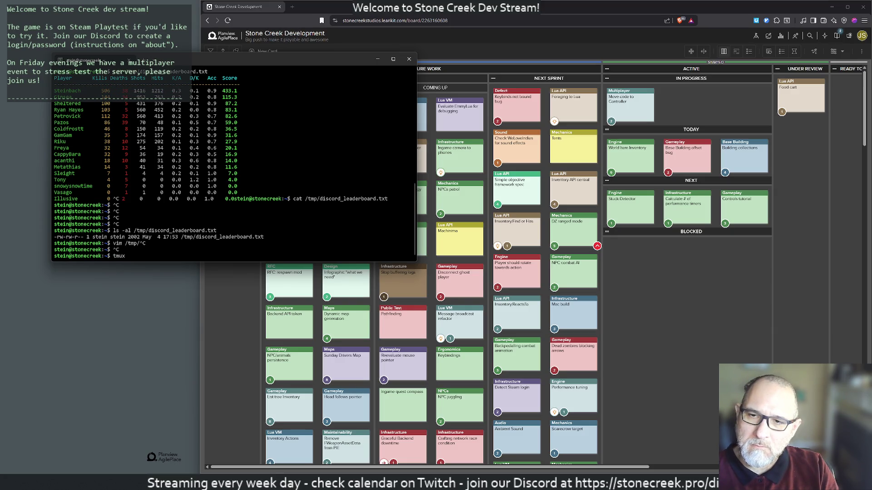
{"action": "type", "text": "tach"}
{"action": "key", "text": "Return"}
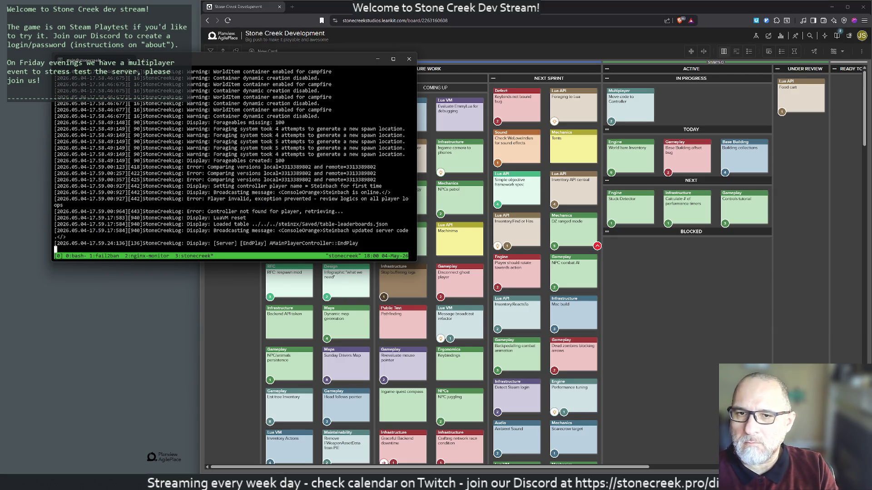
Switch to tmux window 0 and snap the terminal to the right half of the screen.
{"action": "key", "text": "ctrl+b"}
{"action": "key", "text": "0"}
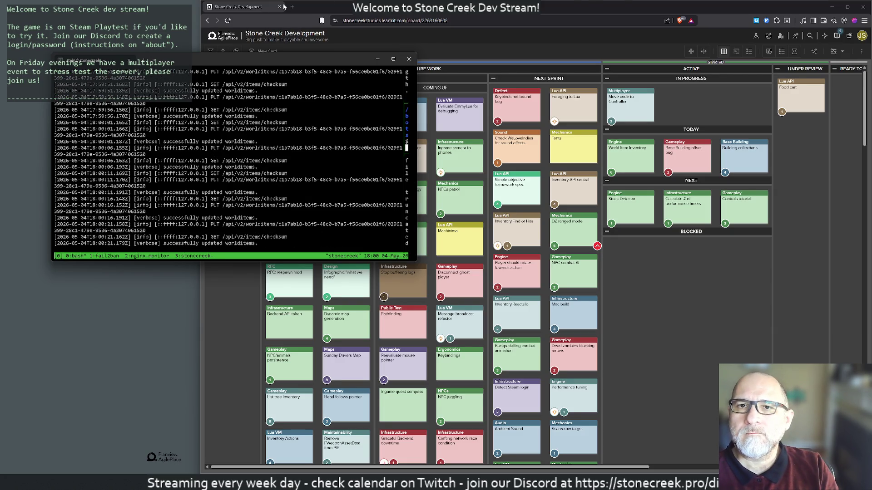
{"action": "left_click_drag", "start_coordinate": [272, 60], "coordinate": [821, 60]}
{"action": "key", "text": "super+Right"}
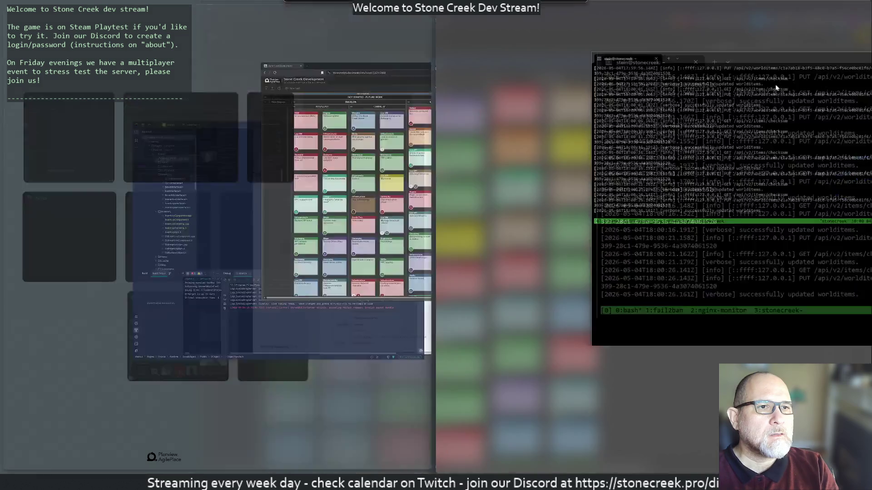
{"action": "left_click", "coordinate": [426, 45]}
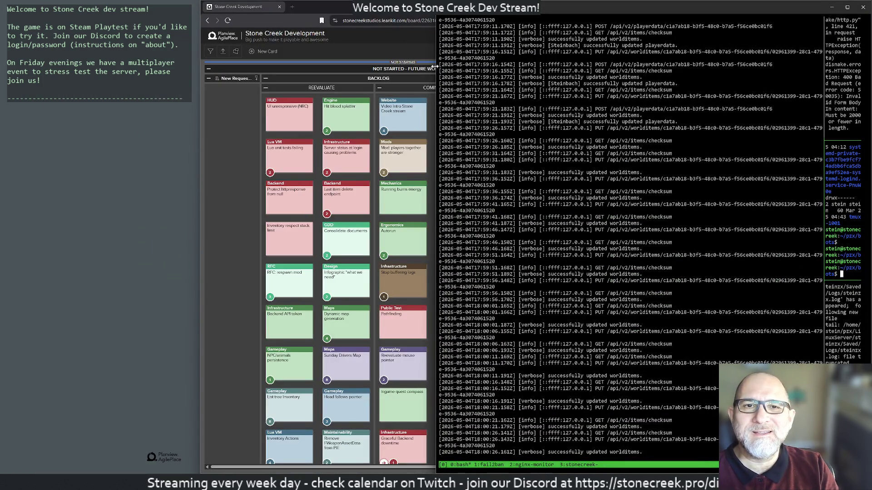
{"action": "key", "text": "super+Up"}
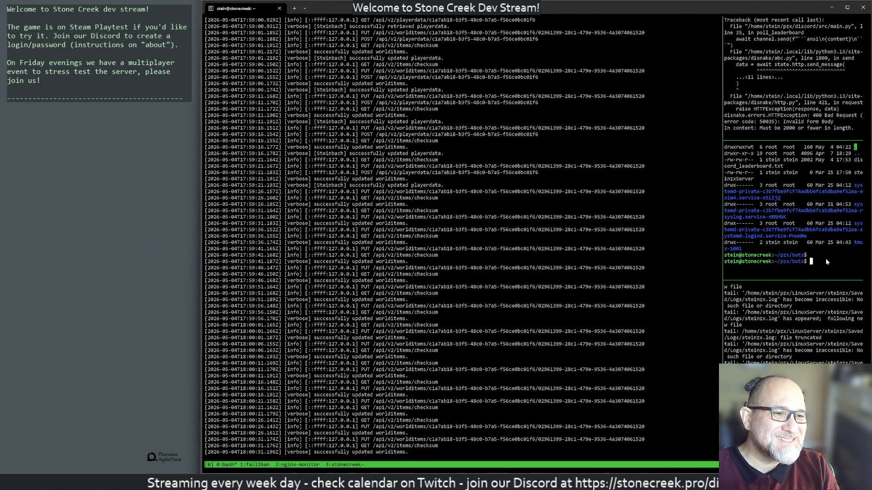
{"action": "type", "text": "cat /tmp/discord_leaderboard.txt"}
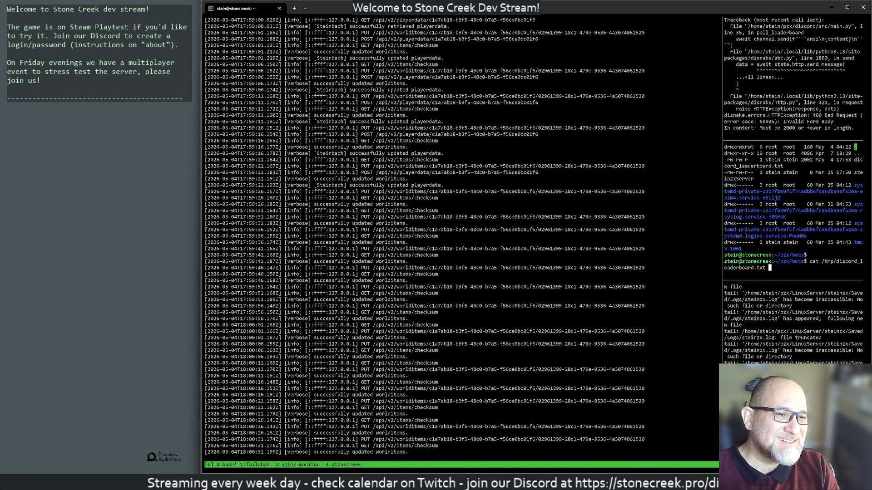
Run the tail -F steinzx.log | ./parse-leaderboards.py pipeline, restart it once, and detach tmux.
{"action": "key", "text": "Up"}
{"action": "key", "text": "Up"}
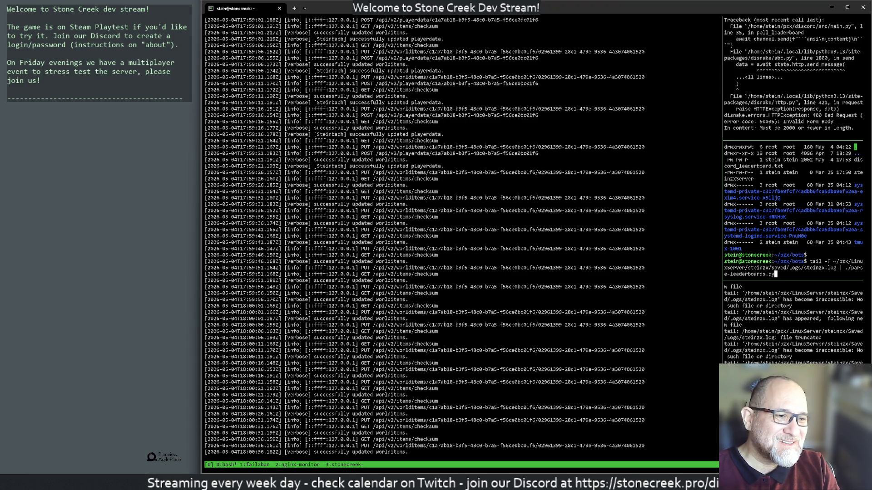
{"action": "key", "text": "Return"}
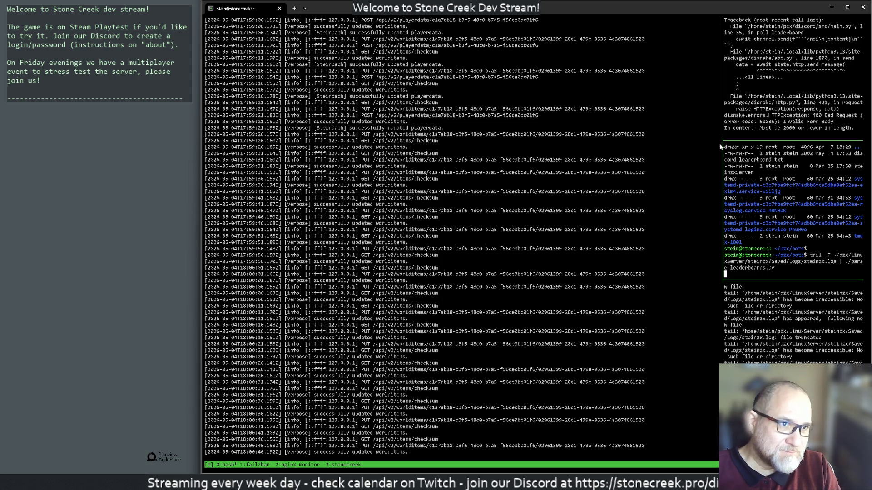
{"action": "key", "text": "ctrl+c"}
{"action": "key", "text": "Up"}
{"action": "key", "text": "Return"}
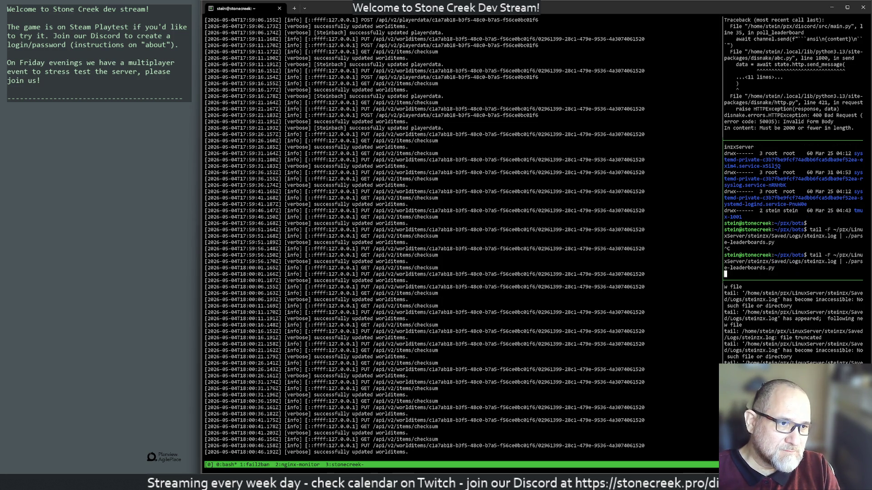
{"action": "key", "text": "ctrl+b"}
{"action": "key", "text": "d"}
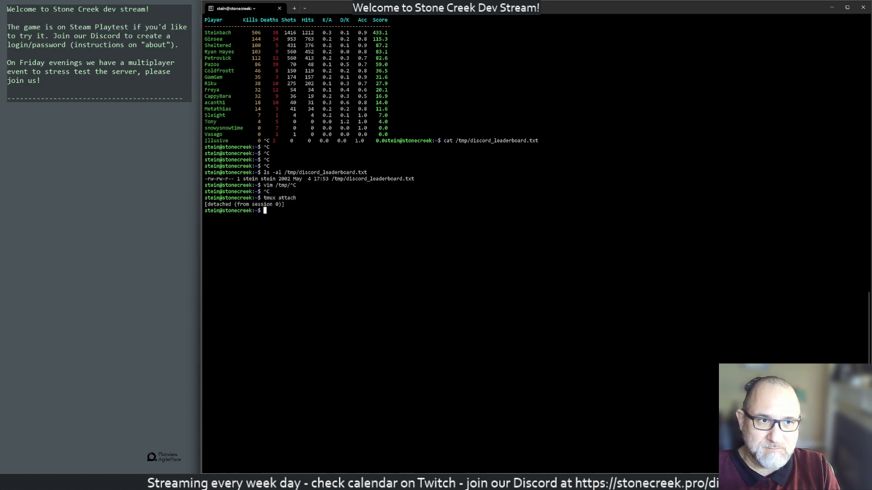
Check the leaderboard file now lists 1590 bytes and reattach to tmux.
{"action": "key", "text": "Up"}
{"action": "key", "text": "Up"}
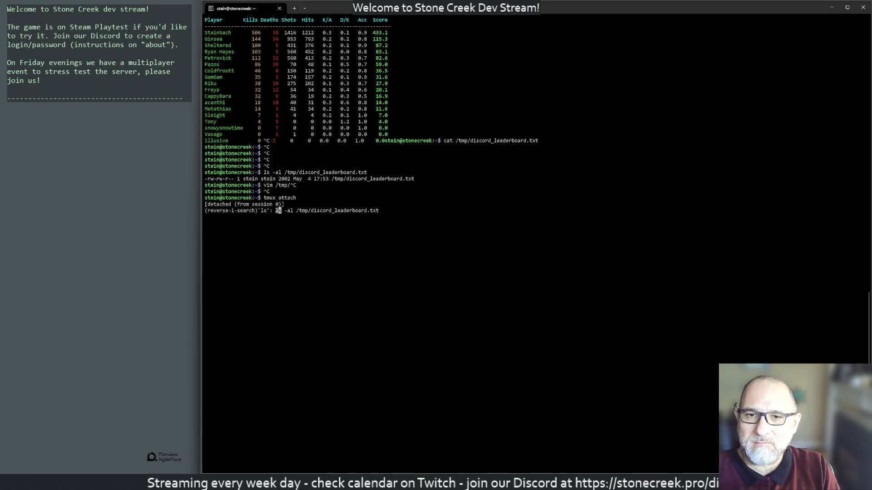
{"action": "key", "text": "Return"}
{"action": "key", "text": "Up"}
{"action": "key", "text": "Up"}
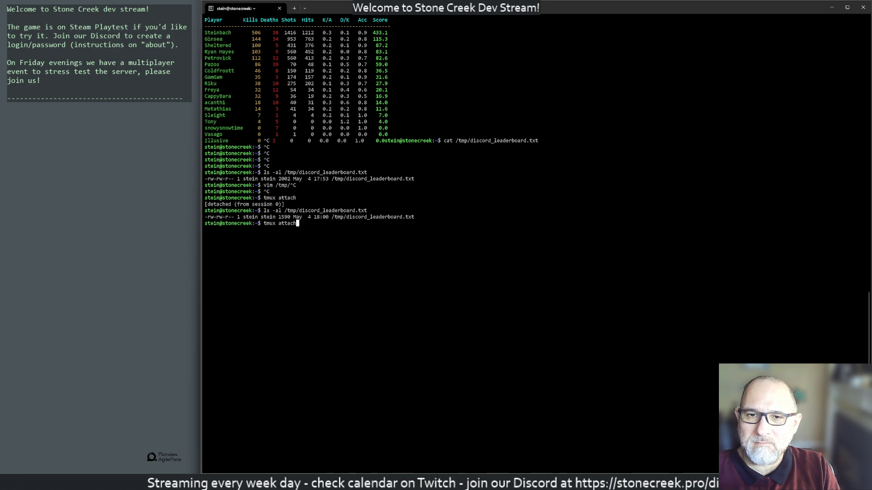
{"action": "key", "text": "Return"}
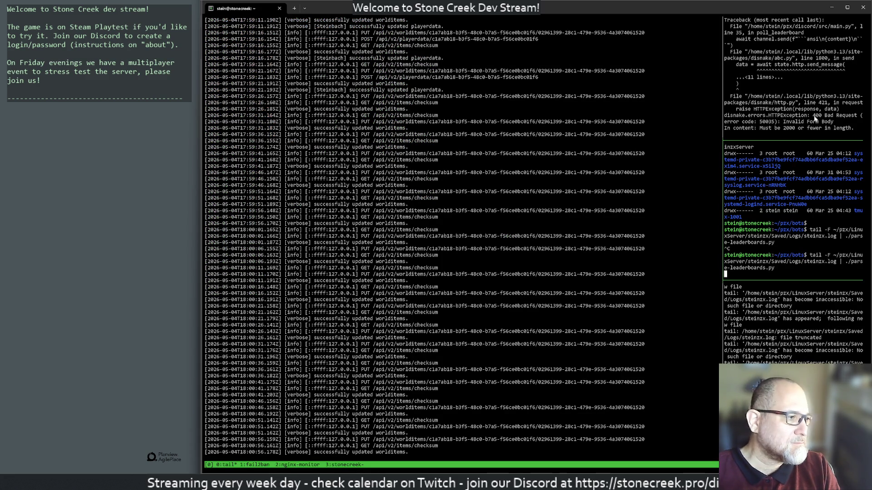
Stop and restart the tail parse-leaderboards pipeline in the tmux pane.
{"action": "key", "text": "ctrl+c"}
{"action": "key", "text": "Up"}
{"action": "key", "text": "Return"}
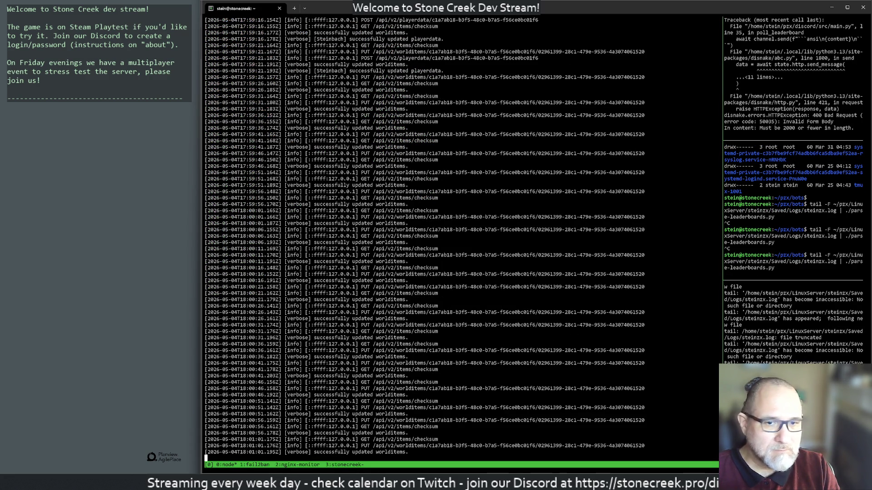
{"action": "key", "text": "Return"}
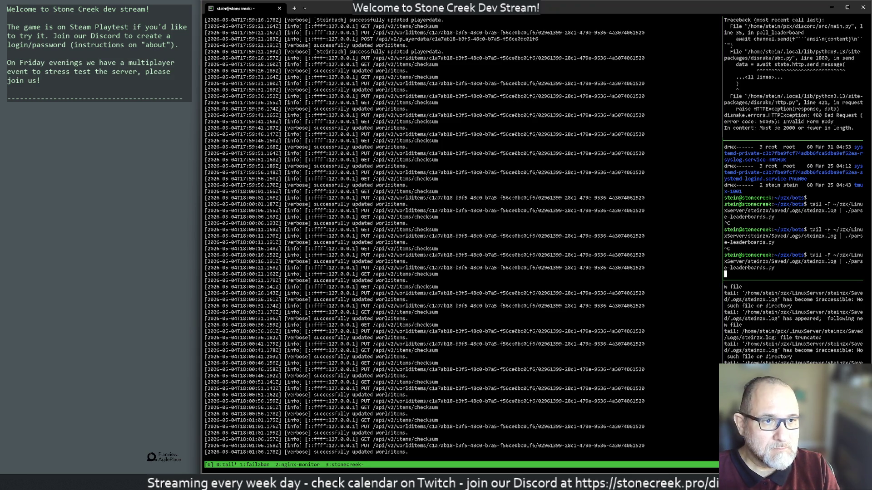
In the top-right pane stop the bot, clear, rerun python3 main.py, and switch to Discord.
{"action": "key", "text": "ctrl+b"}
{"action": "key", "text": "Up"}
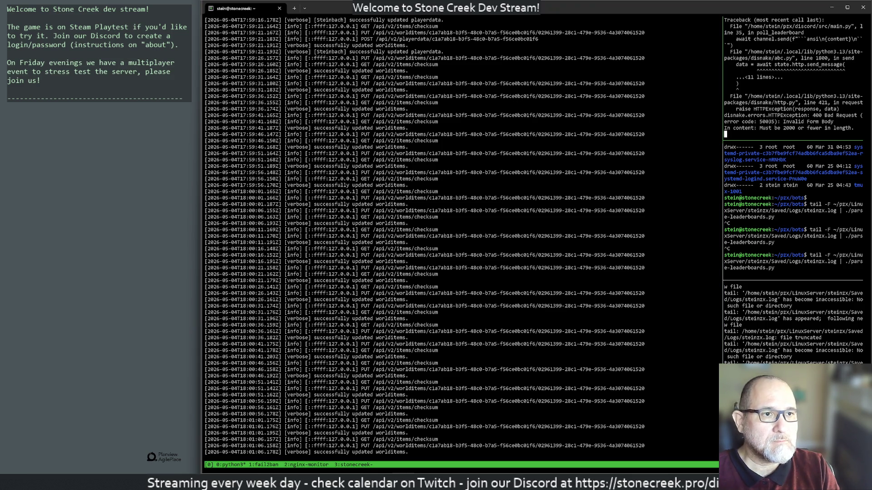
{"action": "key", "text": "ctrl+c"}
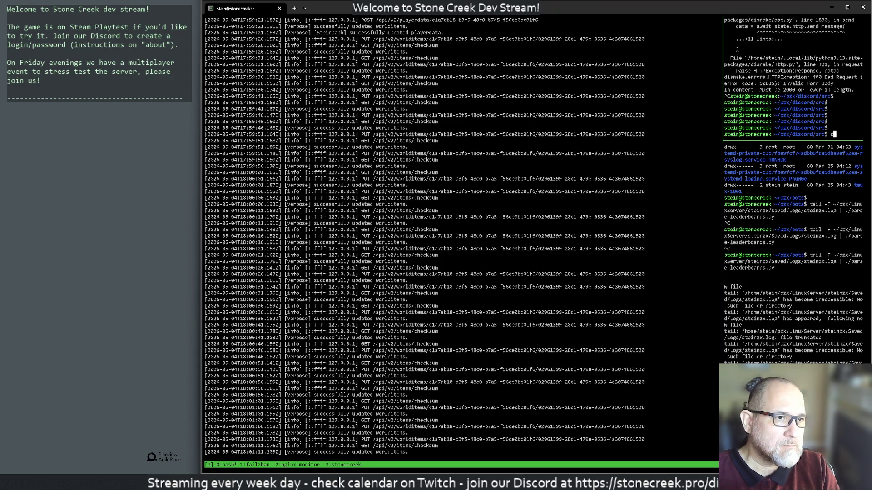
{"action": "key", "text": "ctrl+l"}
{"action": "key", "text": "Return"}
{"action": "key", "text": "Up"}
{"action": "key", "text": "Up"}
{"action": "key", "text": "Return"}
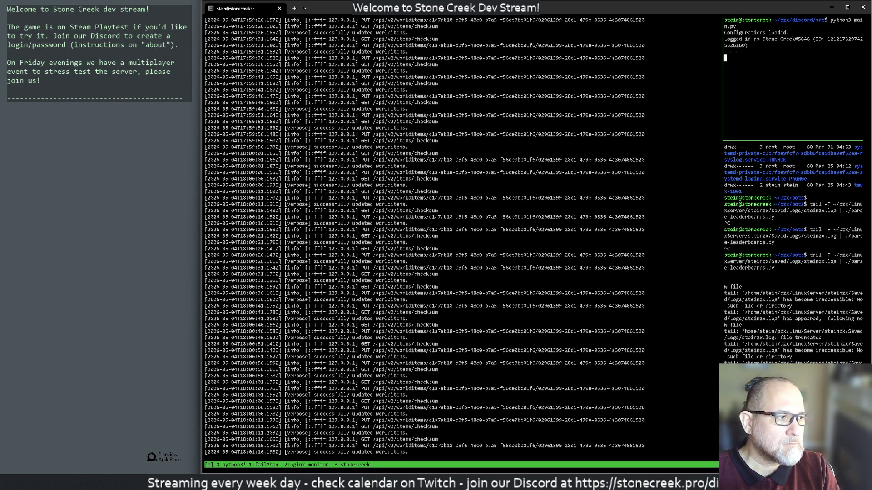
{"action": "key", "text": "alt+Tab"}
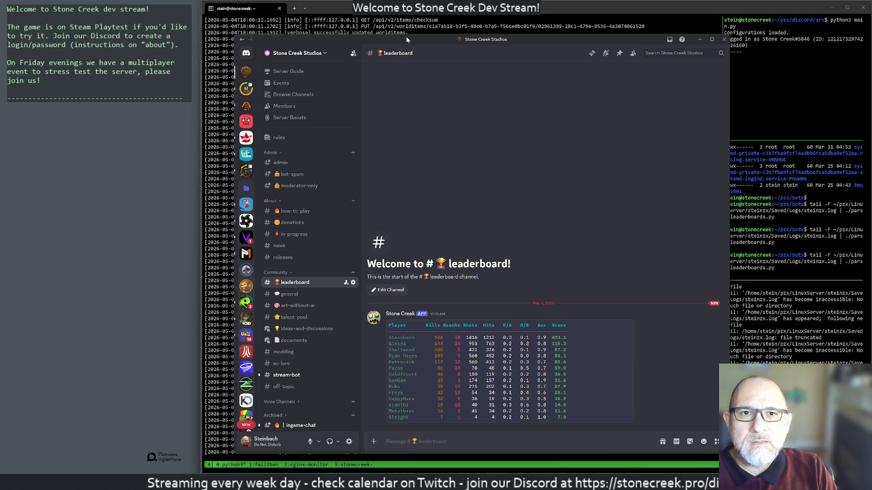
Nudge Discord aside and relaunch Stone Creek Playtest from Start search.
{"action": "left_click_drag", "start_coordinate": [407, 35], "coordinate": [433, 40]}
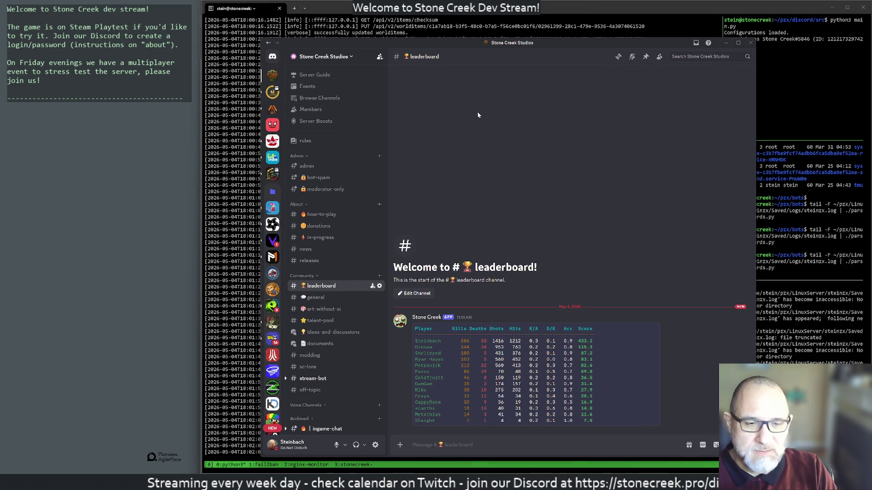
{"action": "key", "text": "super"}
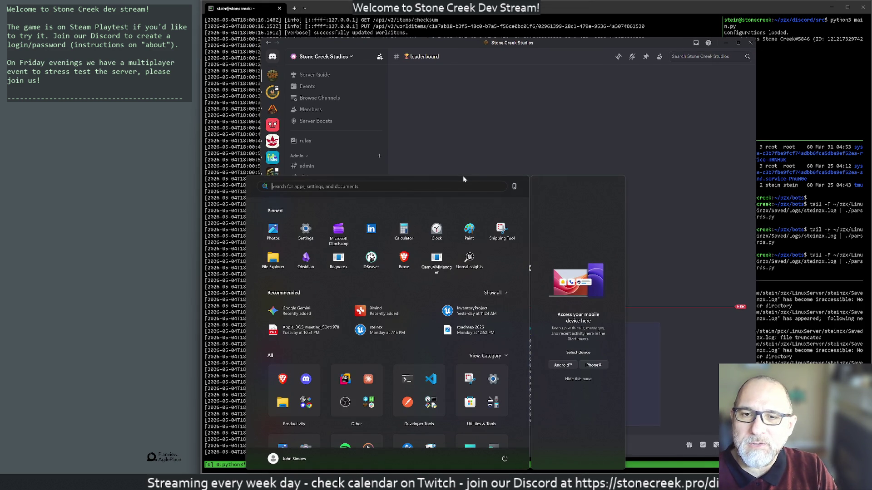
{"action": "type", "text": "stone Creek Playtest"}
{"action": "key", "text": "Return"}
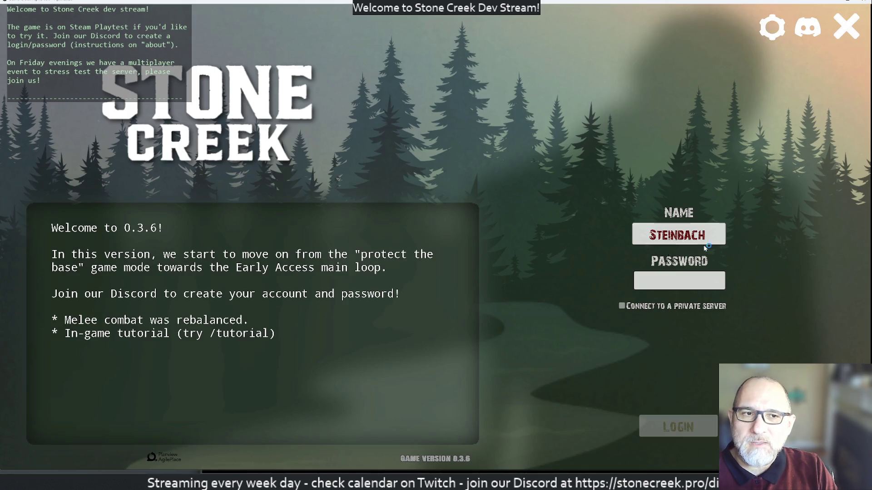
Log in with the password and run /tutorial in the in-game chat.
{"action": "left_click", "coordinate": [679, 280]}
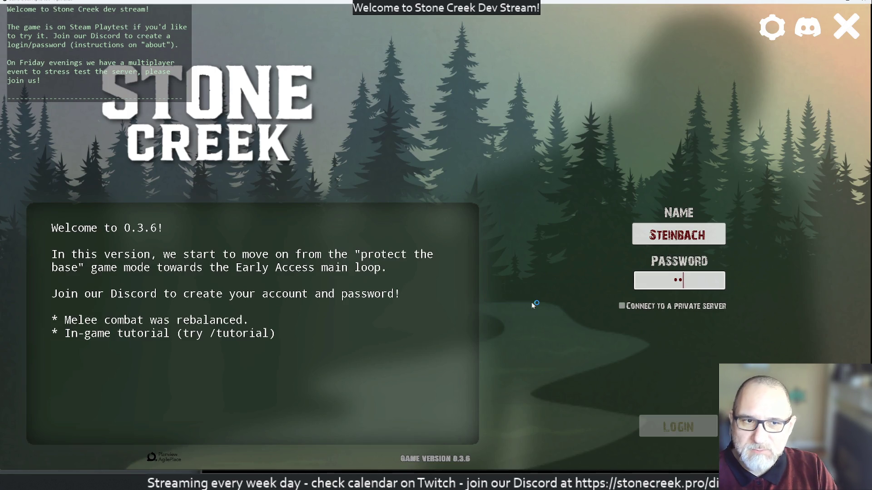
{"action": "type", "text": "***"}
{"action": "key", "text": "Return"}
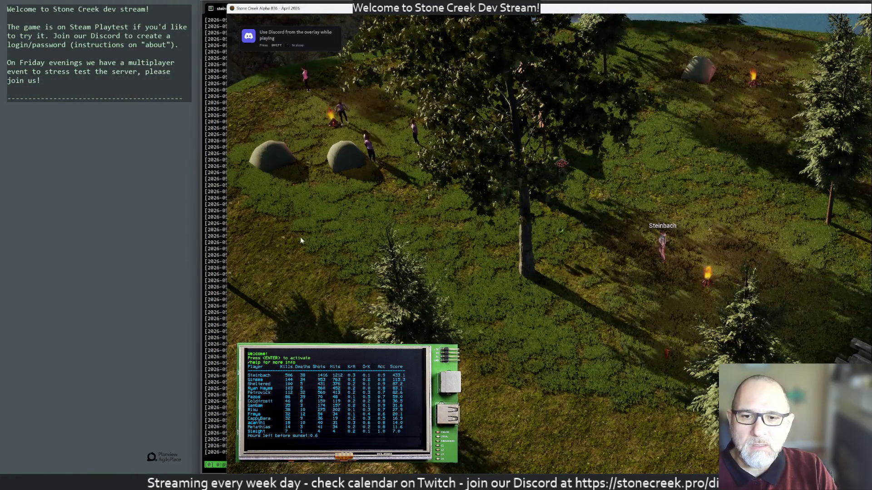
{"action": "key", "text": "Return"}
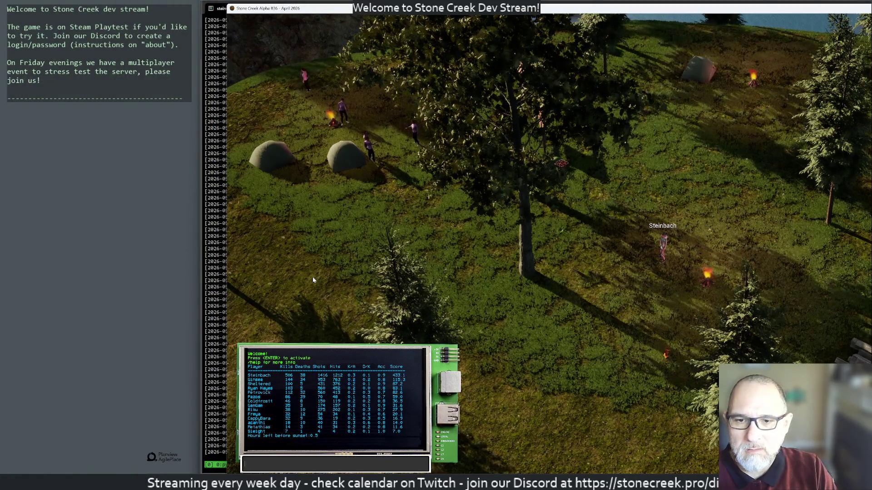
{"action": "type", "text": "/tutorial"}
{"action": "key", "text": "Return"}
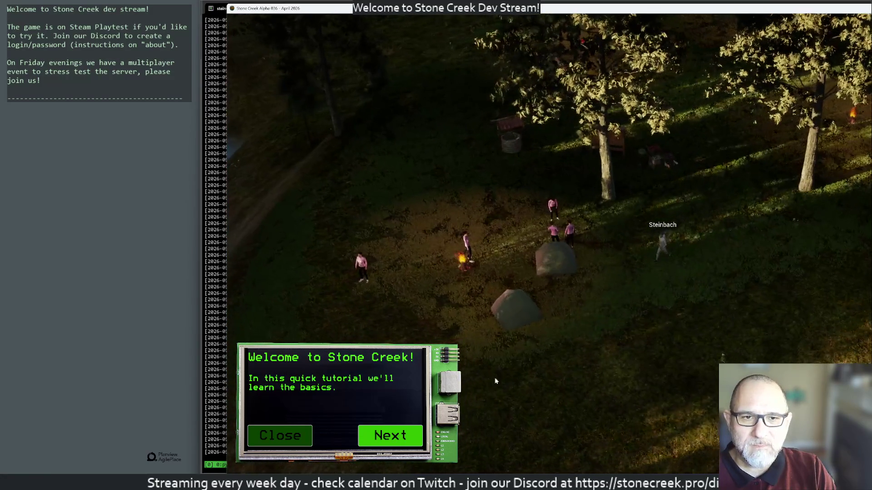
Page through the whole in-game tutorial and close it to reveal the scoreboard.
{"action": "left_click", "coordinate": [383, 439]}
{"action": "left_click", "coordinate": [383, 440]}
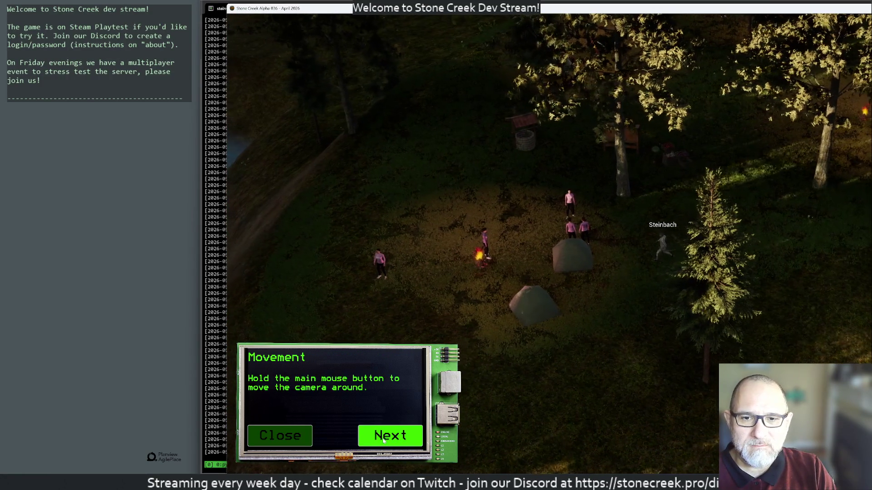
{"action": "left_click", "coordinate": [383, 440]}
{"action": "left_click", "coordinate": [384, 439]}
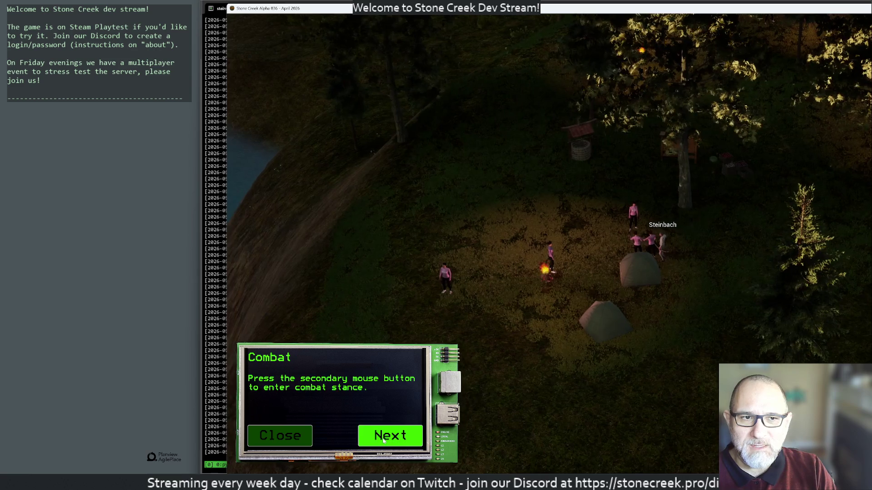
{"action": "left_click", "coordinate": [384, 440]}
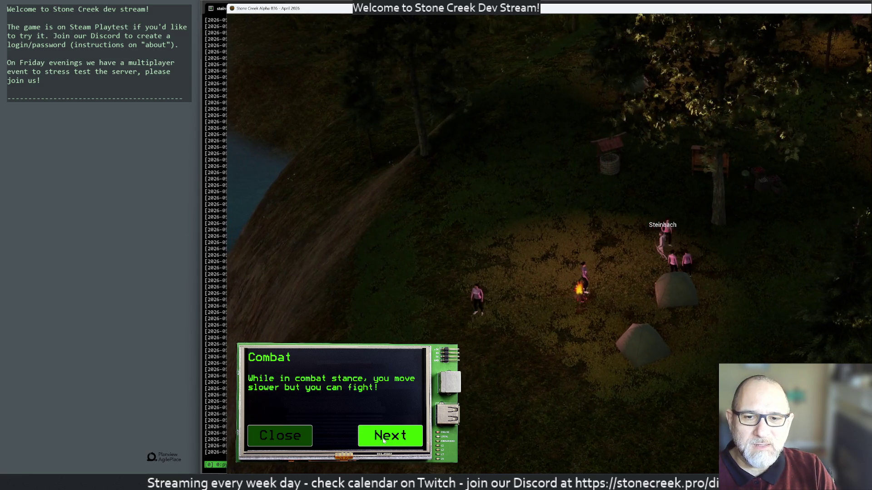
{"action": "left_click", "coordinate": [383, 439]}
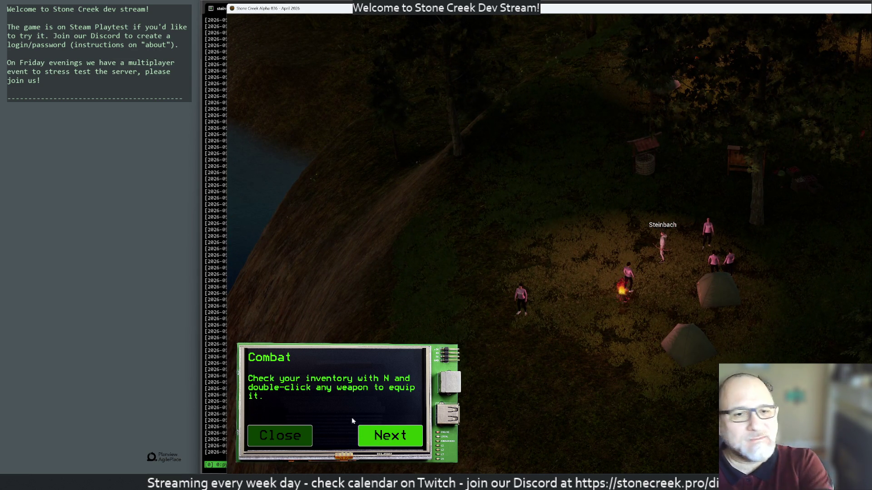
{"action": "left_click", "coordinate": [393, 436]}
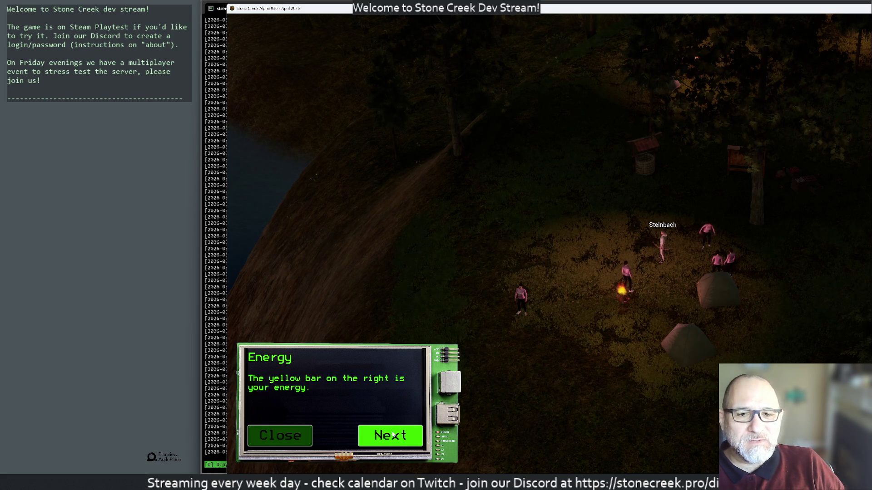
{"action": "left_click", "coordinate": [393, 436]}
{"action": "left_click", "coordinate": [393, 437]}
{"action": "left_click", "coordinate": [393, 436]}
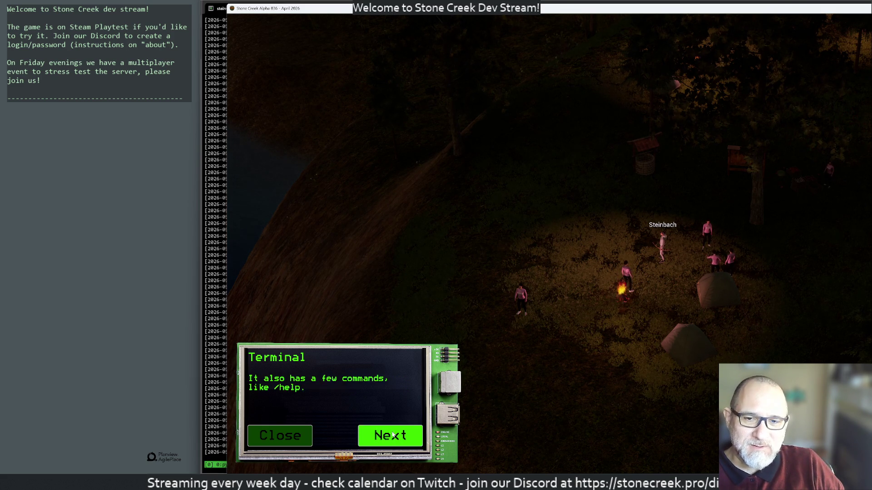
{"action": "left_click", "coordinate": [393, 436]}
{"action": "left_click", "coordinate": [390, 437]}
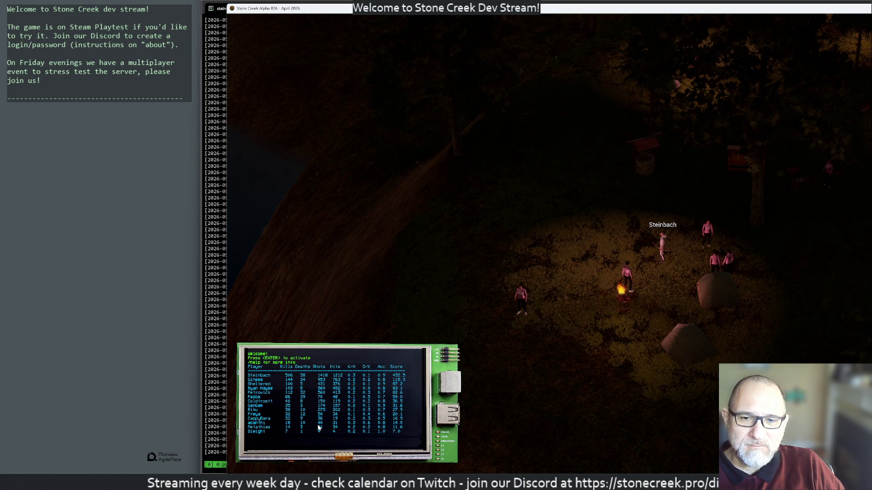
Run /help in the in-game terminal, log out via the menu, and switch to Discord.
{"action": "key", "text": "Return"}
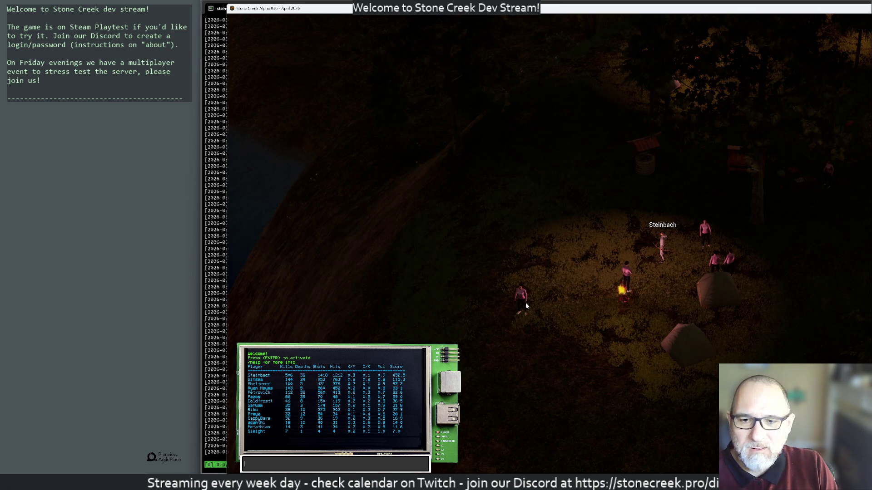
{"action": "type", "text": "/help"}
{"action": "key", "text": "Return"}
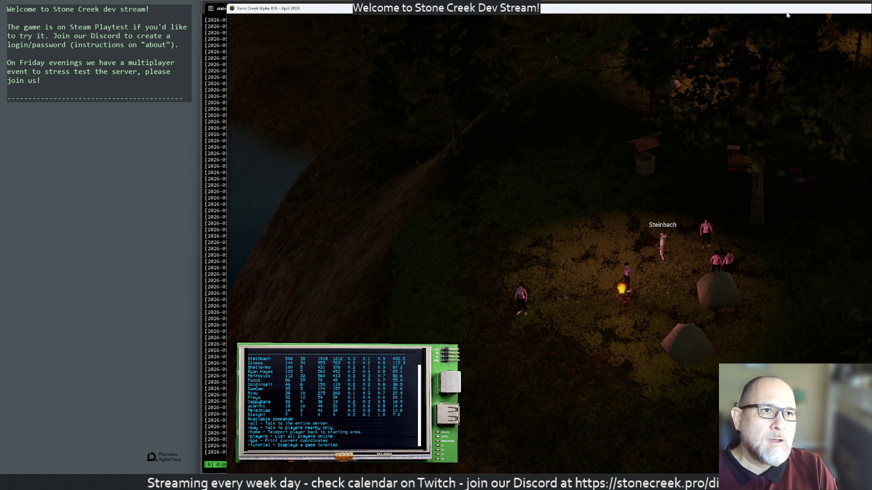
{"action": "key", "text": "Escape"}
{"action": "left_click", "coordinate": [820, 66]}
{"action": "left_click", "coordinate": [788, 48]}
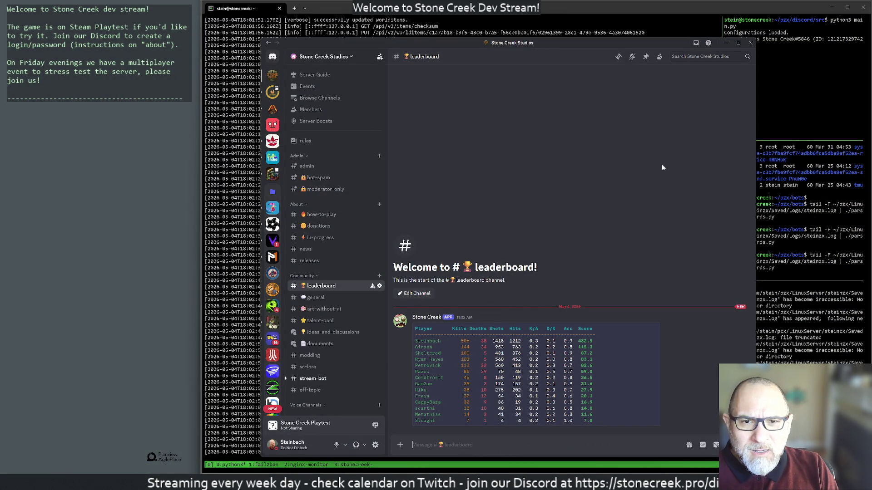
{"action": "scroll", "coordinate": [327, 381], "scroll_direction": "down", "scroll_amount": 2}
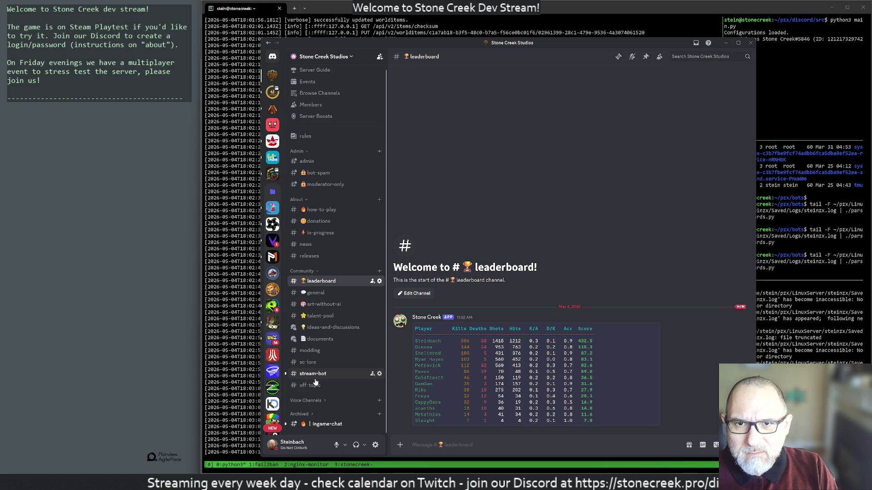
Browse #stream-bot and #off-topic, then land on the archived #map-moodboards channel.
{"action": "left_click", "coordinate": [315, 379]}
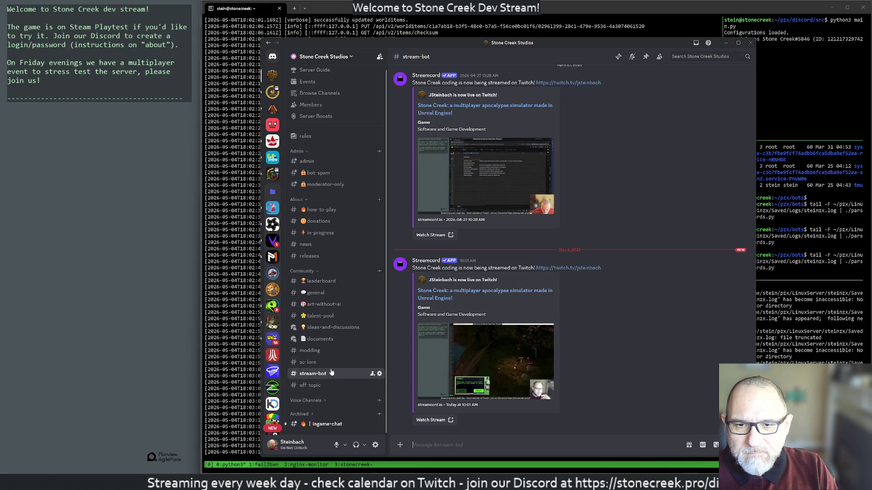
{"action": "left_click", "coordinate": [329, 385]}
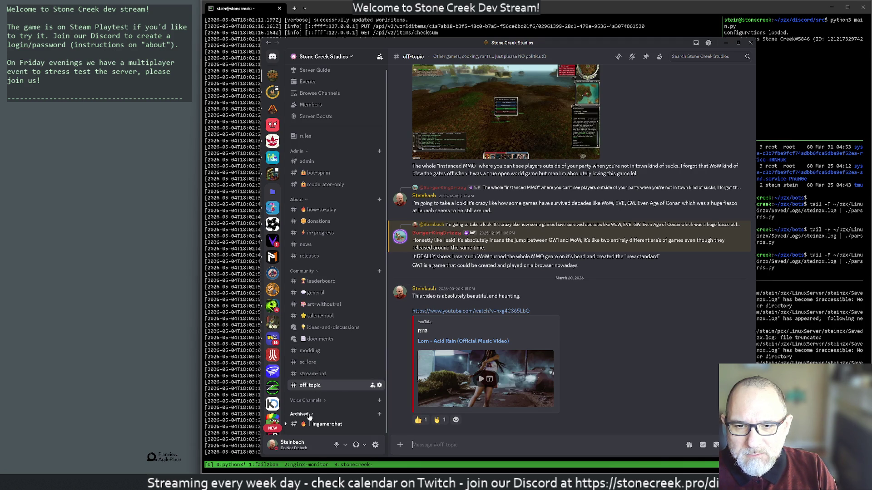
{"action": "scroll", "coordinate": [314, 418], "scroll_direction": "down", "scroll_amount": 2}
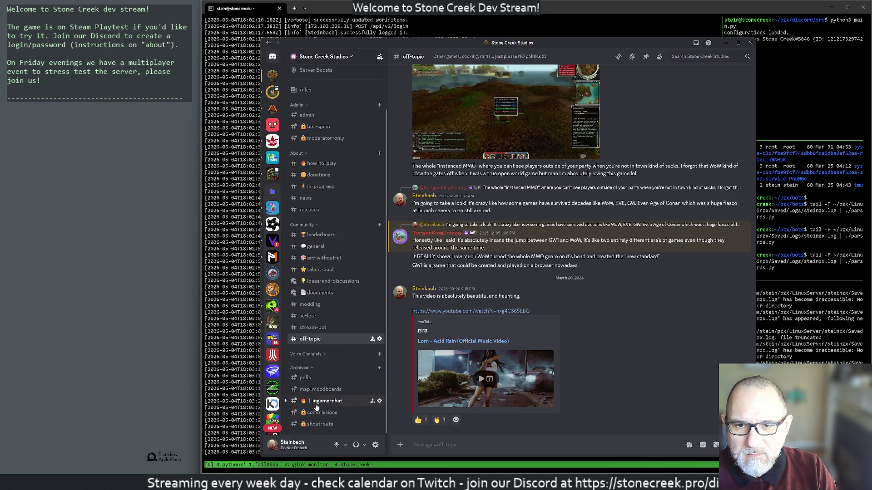
{"action": "left_click", "coordinate": [317, 389]}
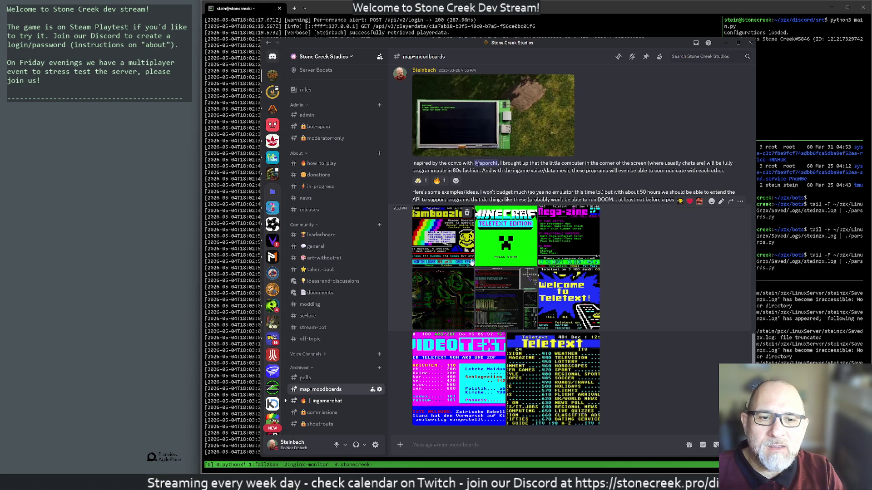
View the ASCII map and teletext moodboard images full size, then close the viewer.
{"action": "left_click", "coordinate": [450, 300]}
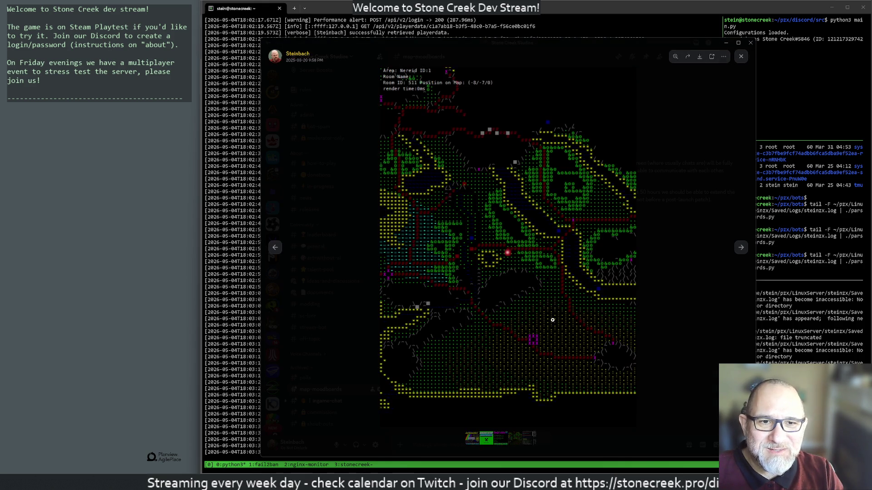
{"action": "key", "text": "Right"}
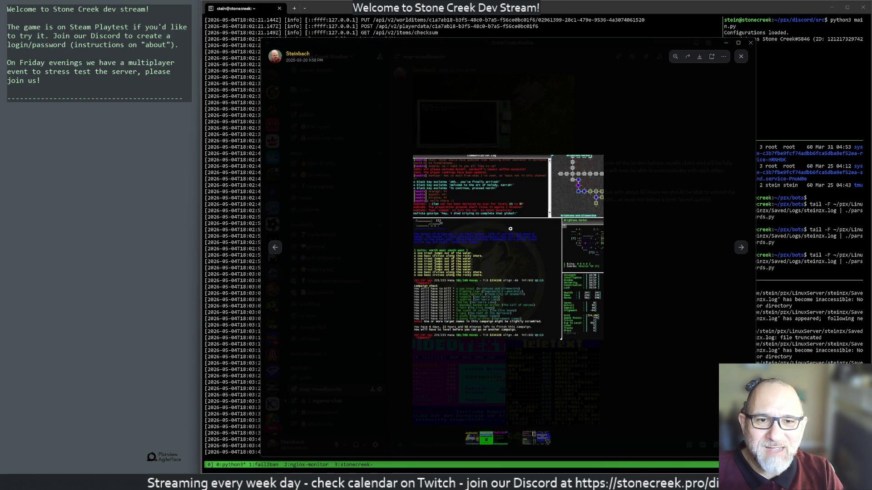
{"action": "key", "text": "Right"}
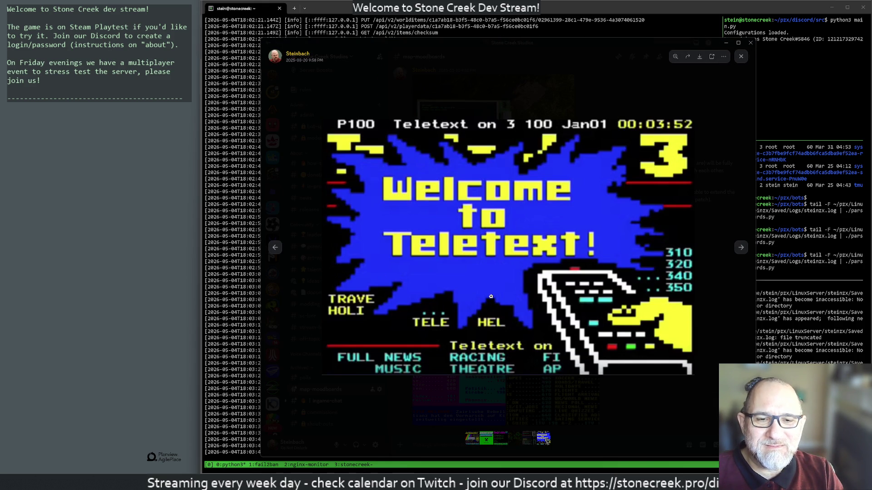
{"action": "key", "text": "Right"}
{"action": "key", "text": "Right"}
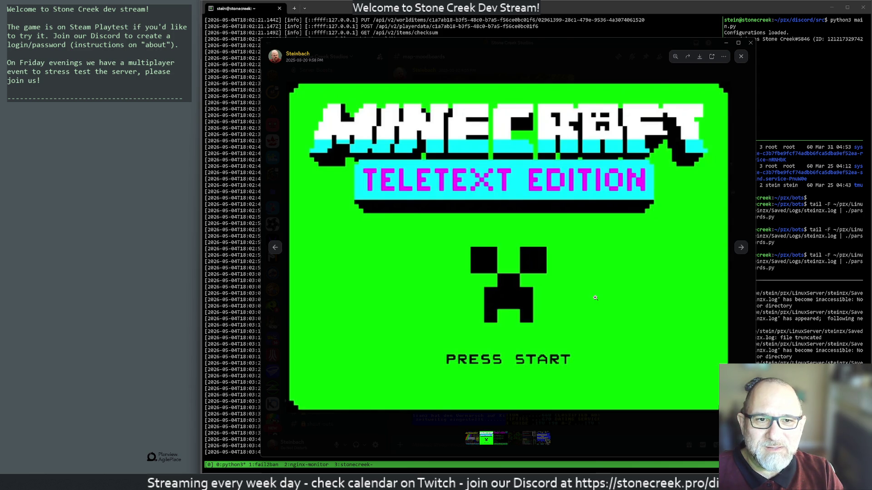
{"action": "key", "text": "Right"}
{"action": "key", "text": "Right"}
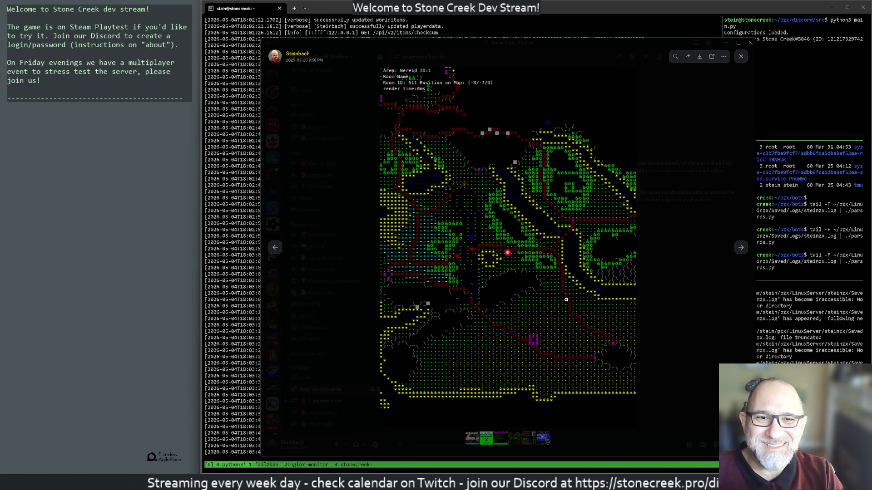
{"action": "key", "text": "Right"}
{"action": "key", "text": "Right"}
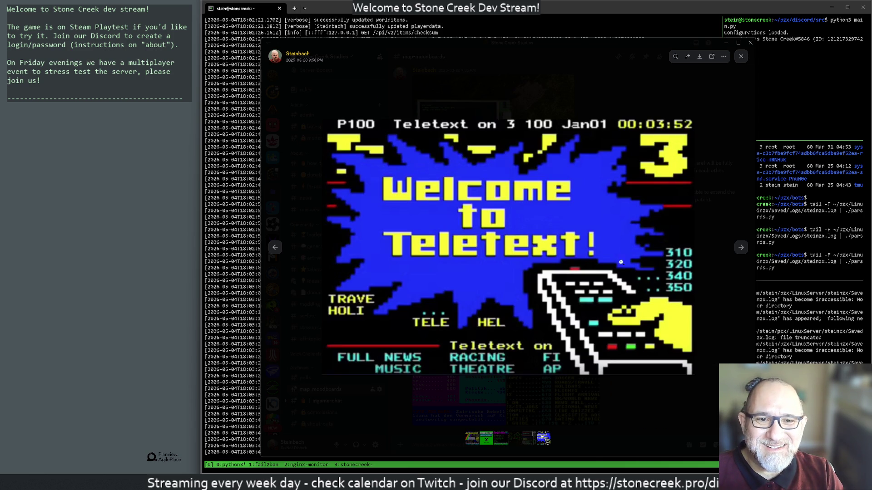
{"action": "key", "text": "Escape"}
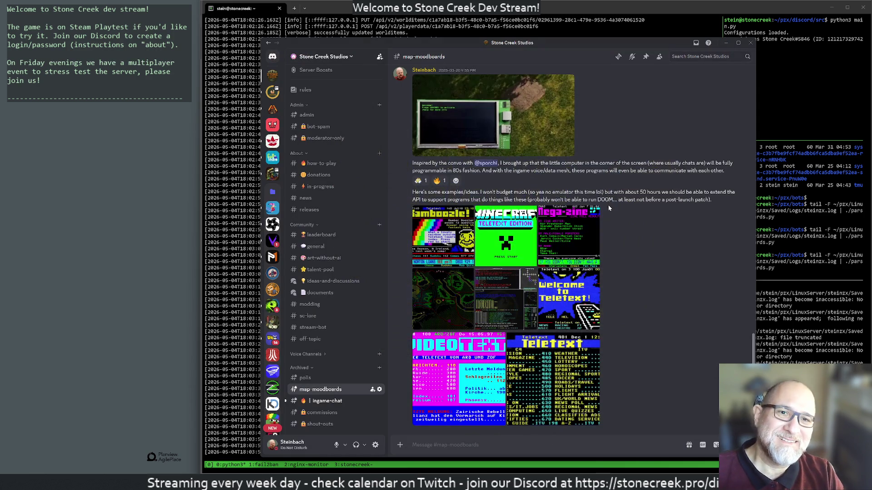
Hide Discord, detach tmux, log out of the server and close the terminal.
{"action": "key", "text": "alt+Tab"}
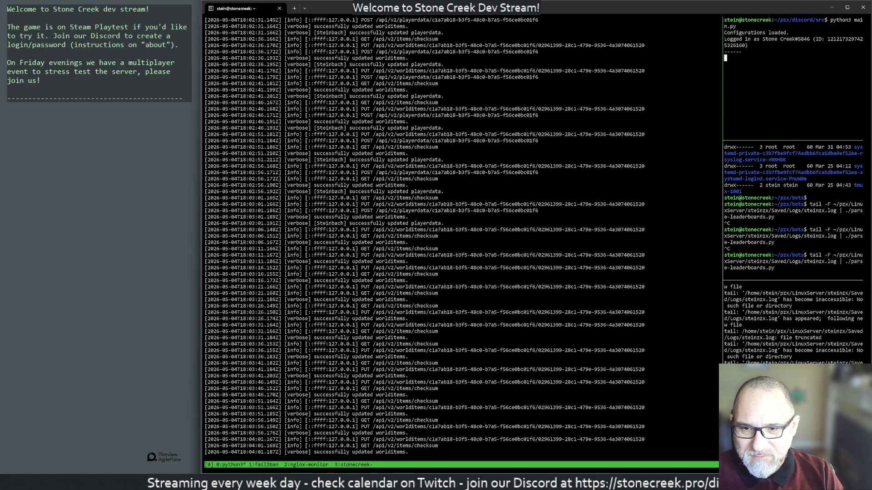
{"action": "key", "text": "ctrl+b"}
{"action": "type", "text": "dexit"}
{"action": "key", "text": "Return"}
{"action": "type", "text": "exit"}
{"action": "key", "text": "Return"}
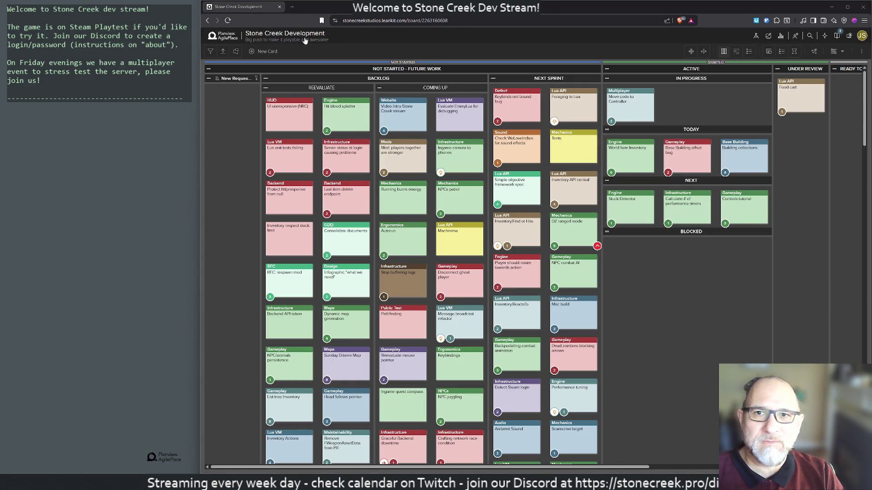
Create a Defect card titled 'Leaderboard 2000 chars limit' and open its details.
{"action": "left_click", "coordinate": [267, 53]}
{"action": "left_click", "coordinate": [565, 243]}
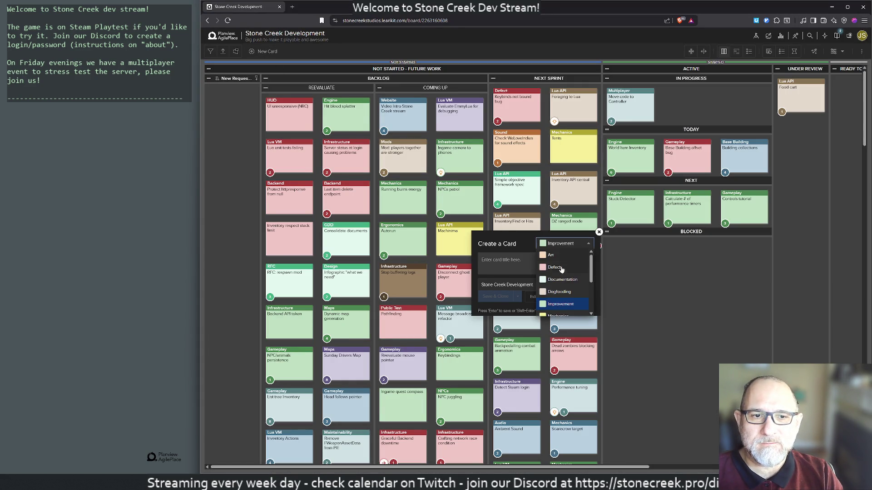
{"action": "key", "text": "Tab"}
{"action": "type", "text": "Lead"}
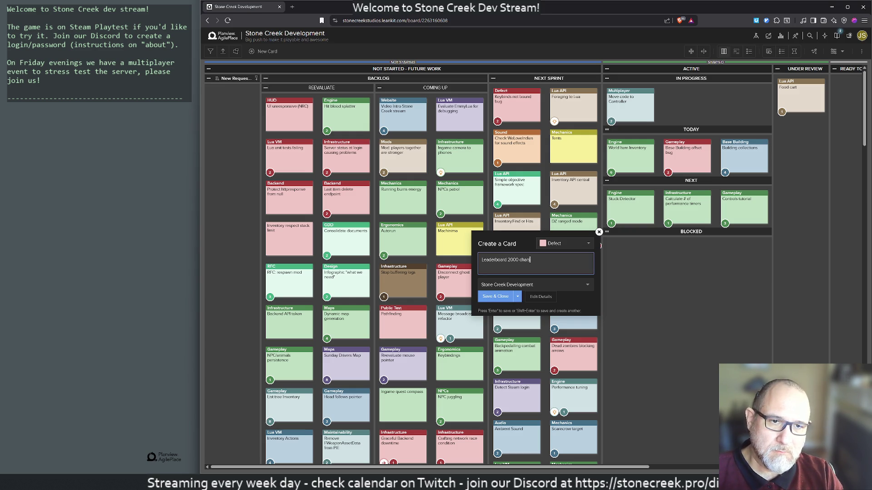
{"action": "type", "text": "limit"}
{"action": "left_click", "coordinate": [534, 301]}
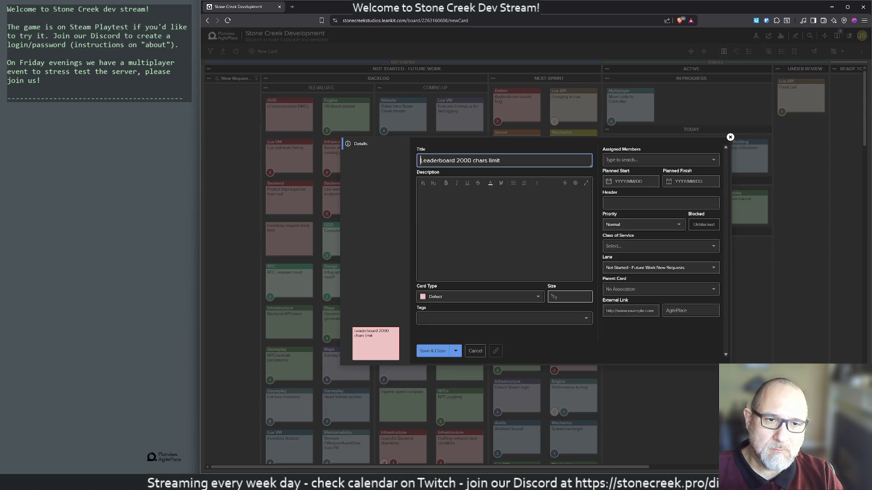
Give the card Size 1 and Lua API header, save it and move it to Next Sprint.
{"action": "left_click", "coordinate": [575, 296]}
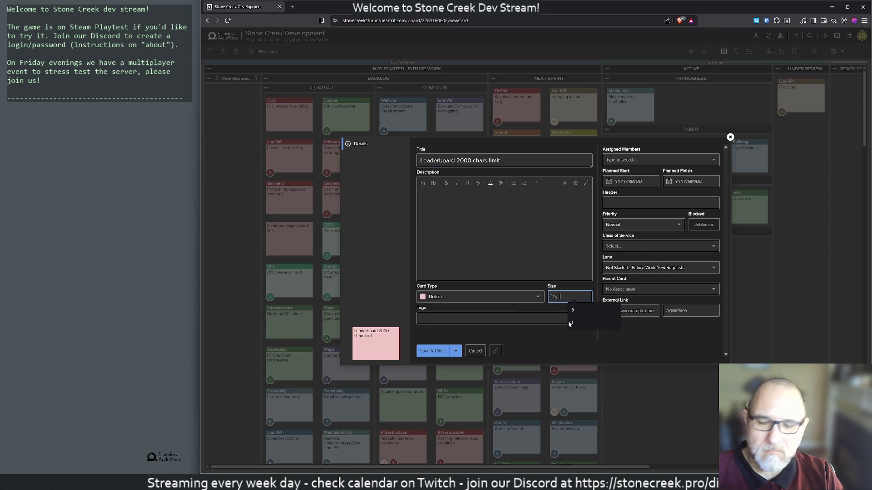
{"action": "type", "text": "1"}
{"action": "left_click", "coordinate": [610, 208]}
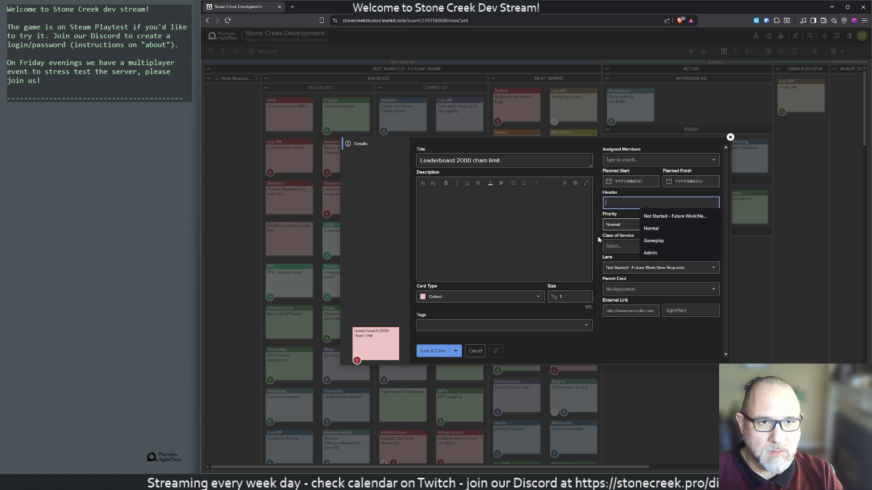
{"action": "type", "text": "Lua API"}
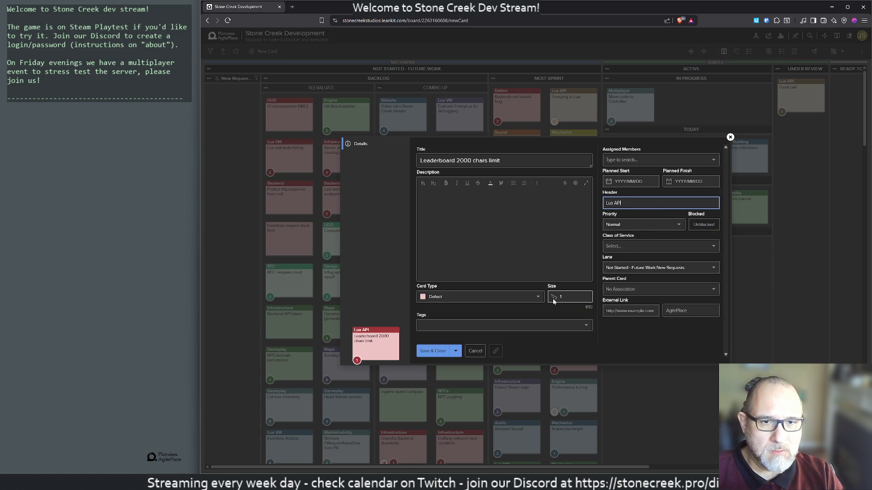
{"action": "left_click", "coordinate": [443, 352]}
{"action": "left_click_drag", "start_coordinate": [226, 116], "coordinate": [632, 250]}
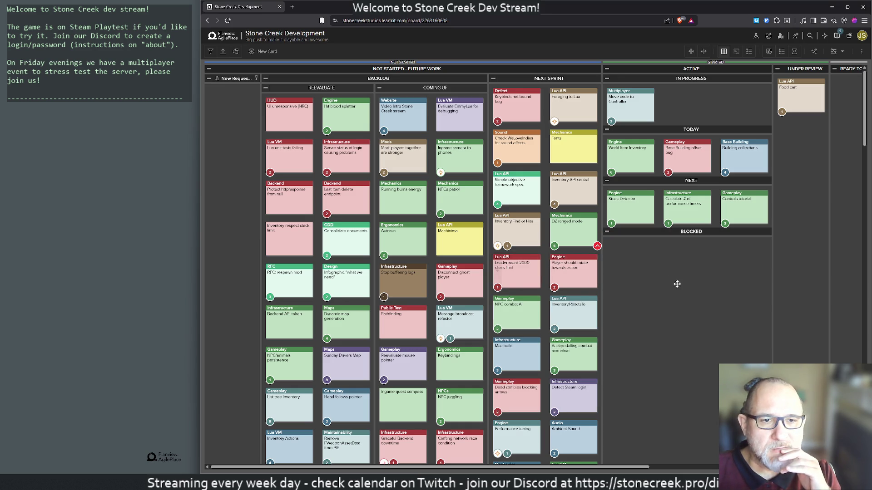
Move Stuck Detector into TODAY and Detect Steam login to the top of NEXT.
{"action": "left_click_drag", "start_coordinate": [503, 270], "coordinate": [599, 249]}
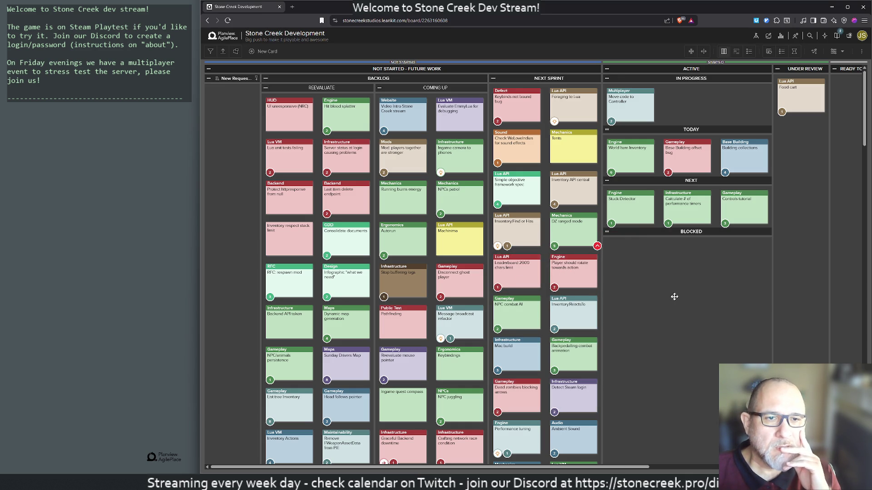
{"action": "mouse_move", "coordinate": [573, 311]}
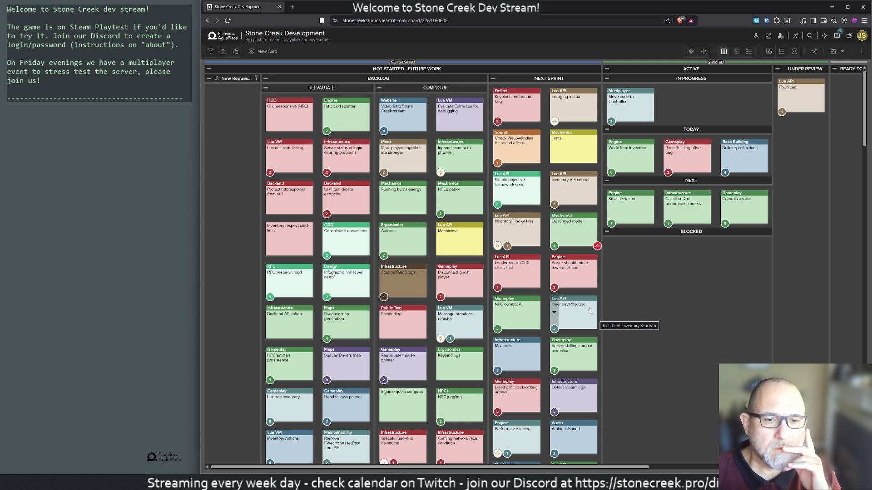
{"action": "scroll", "coordinate": [597, 320], "scroll_direction": "down", "scroll_amount": 3}
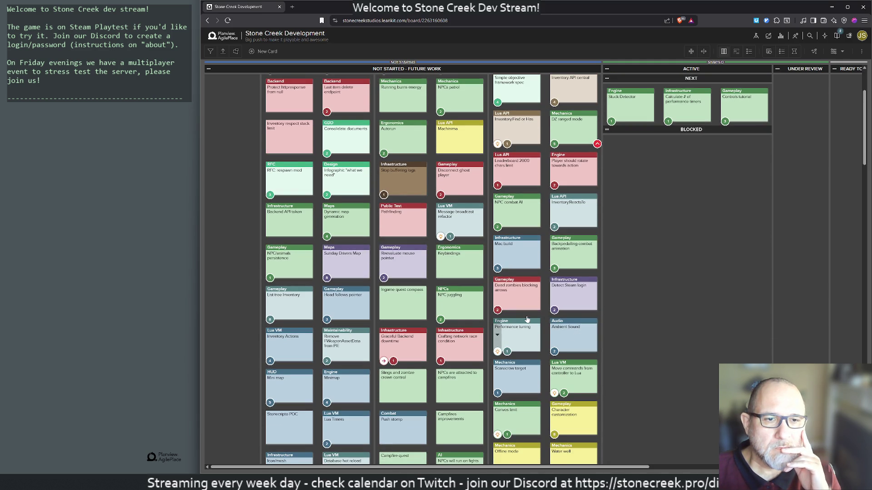
{"action": "scroll", "coordinate": [528, 321], "scroll_direction": "down", "scroll_amount": 2}
{"action": "scroll", "coordinate": [632, 288], "scroll_direction": "up", "scroll_amount": 5}
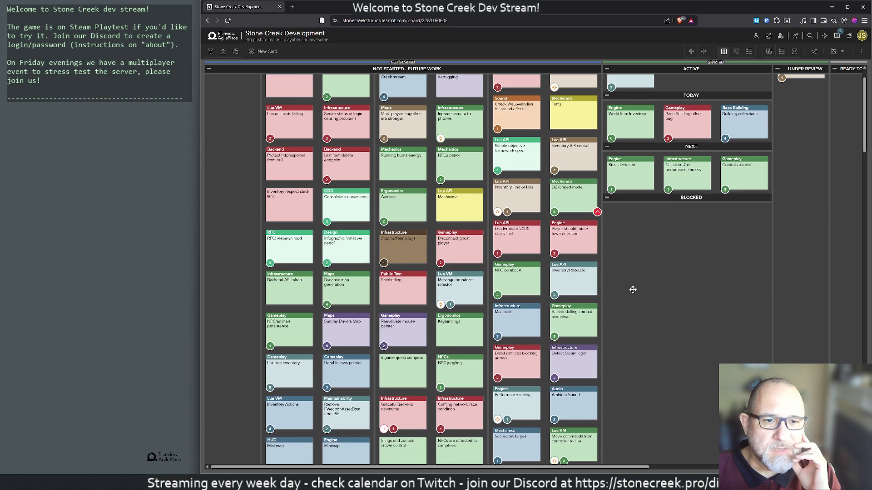
{"action": "mouse_move", "coordinate": [573, 391]}
{"action": "left_mouse_down"}
{"action": "mouse_move", "coordinate": [632, 369]}
{"action": "mouse_move", "coordinate": [624, 209]}
{"action": "left_mouse_up"}
{"action": "left_click_drag", "start_coordinate": [686, 204], "coordinate": [630, 157]}
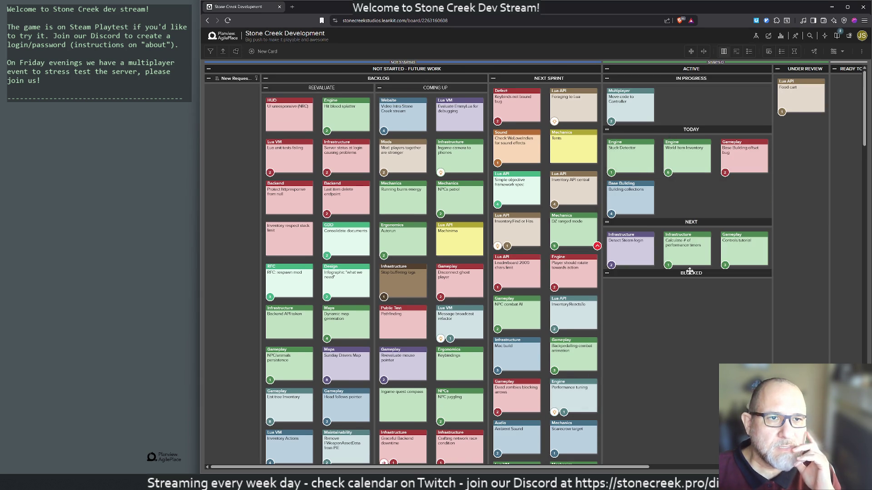
{"action": "mouse_move", "coordinate": [630, 156]}
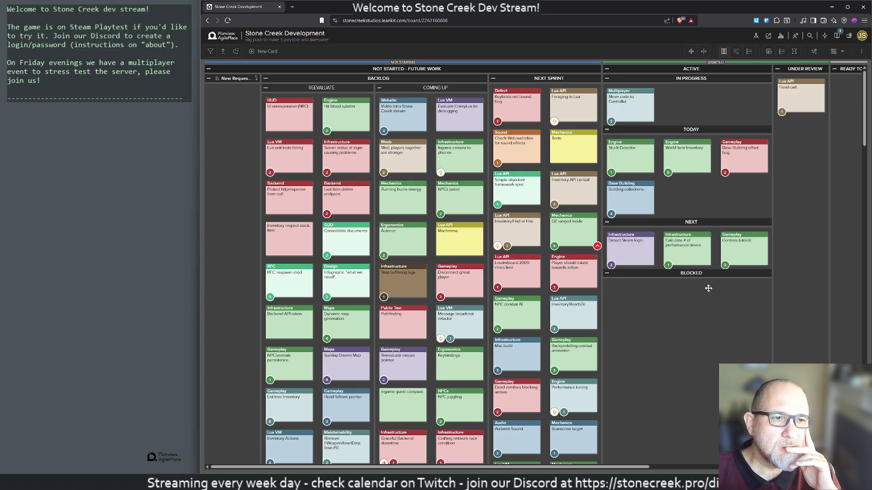
Check the Controls tutorial card, then move it into Finished > Released.
{"action": "left_click", "coordinate": [746, 250]}
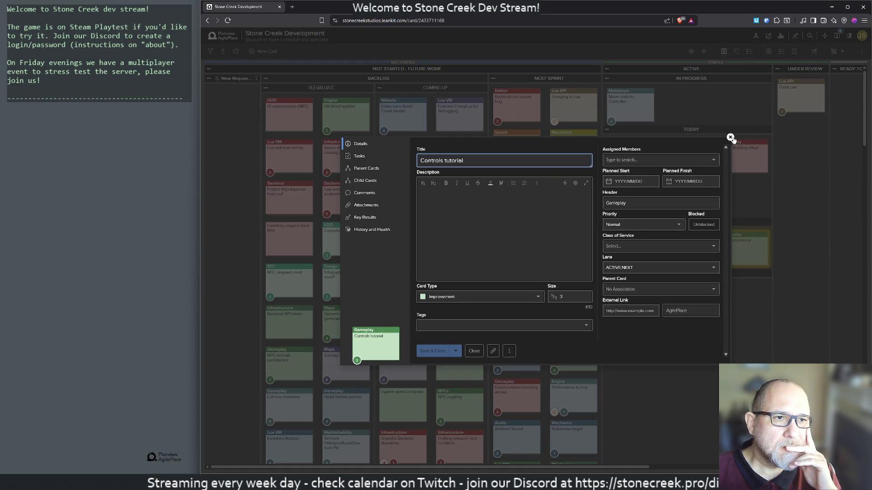
{"action": "left_click", "coordinate": [731, 137]}
{"action": "right_click", "coordinate": [706, 332]}
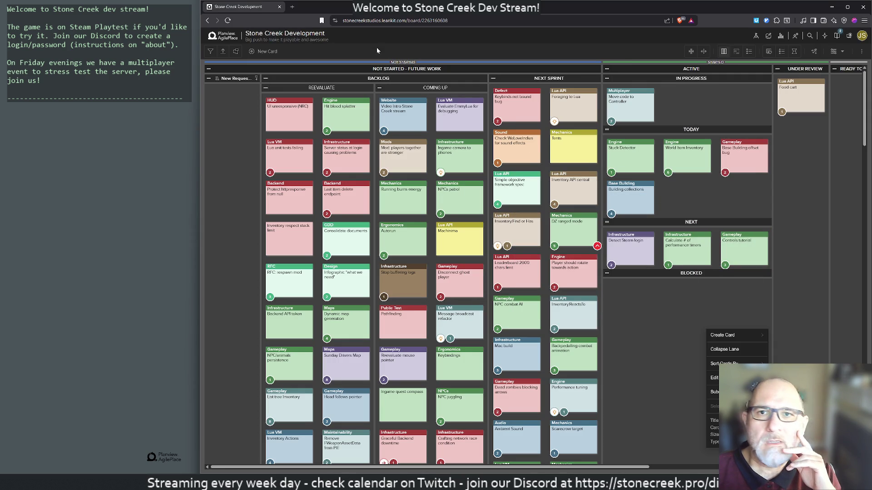
{"action": "scroll", "coordinate": [724, 309], "scroll_direction": "right", "scroll_amount": 5}
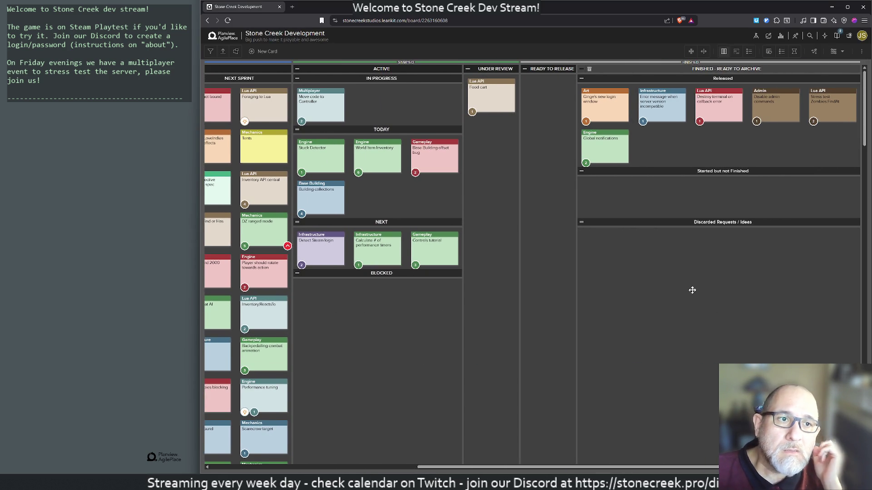
{"action": "mouse_move", "coordinate": [658, 136]}
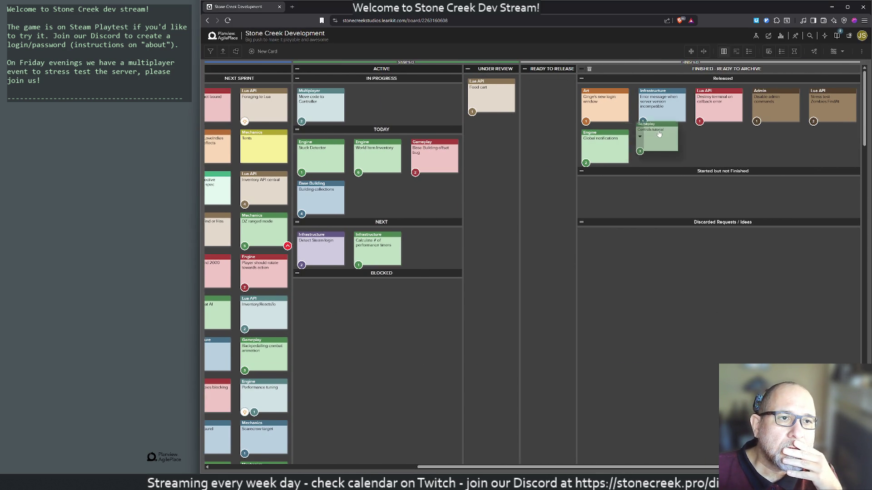
{"action": "left_click_drag", "start_coordinate": [431, 250], "coordinate": [662, 147]}
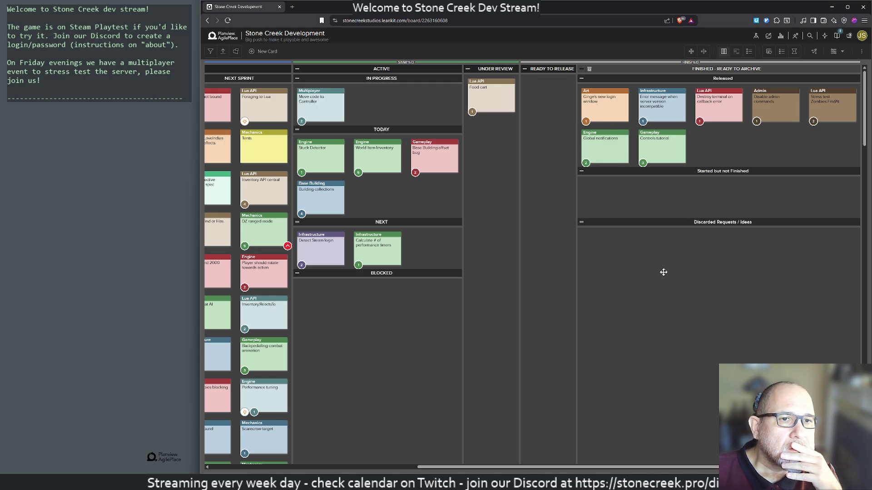
{"action": "scroll", "coordinate": [561, 269], "scroll_direction": "left", "scroll_amount": 3}
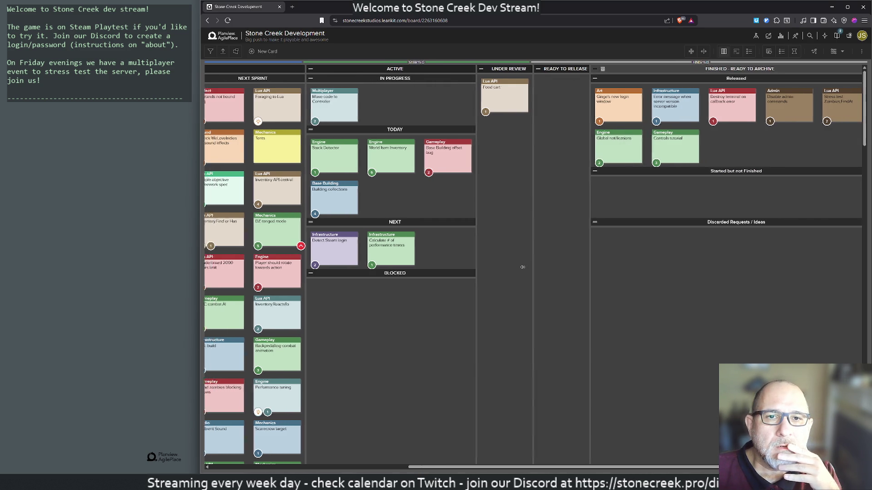
{"action": "scroll", "coordinate": [522, 268], "scroll_direction": "left", "scroll_amount": 4}
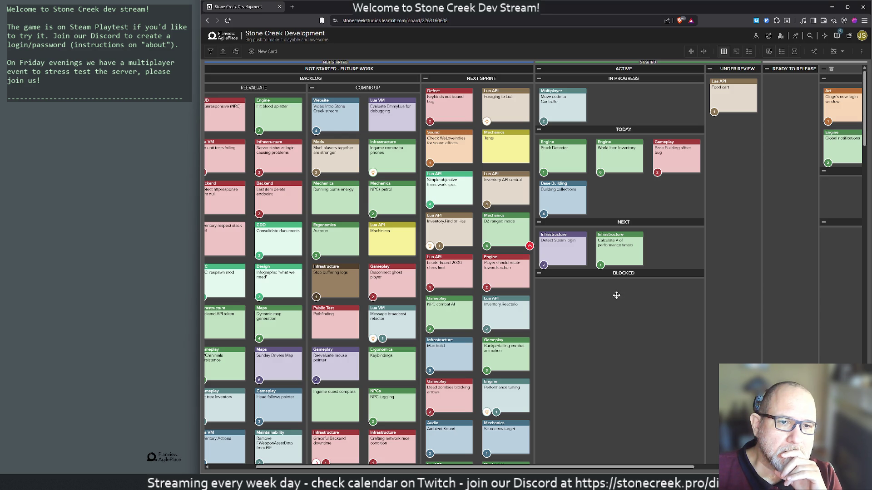
{"action": "mouse_move", "coordinate": [503, 314]}
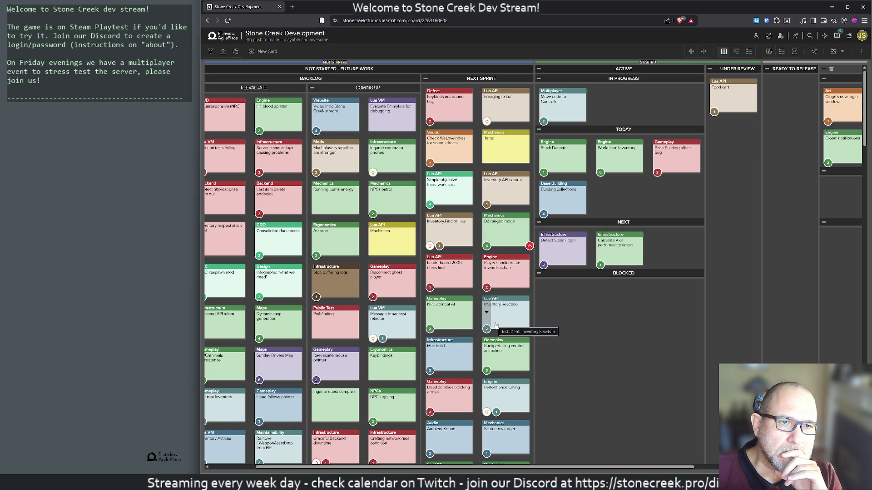
Move Base Building offset bug to the front of TODAY and bring the Stone Creek GDD forward.
{"action": "left_click_drag", "start_coordinate": [664, 153], "coordinate": [548, 181]}
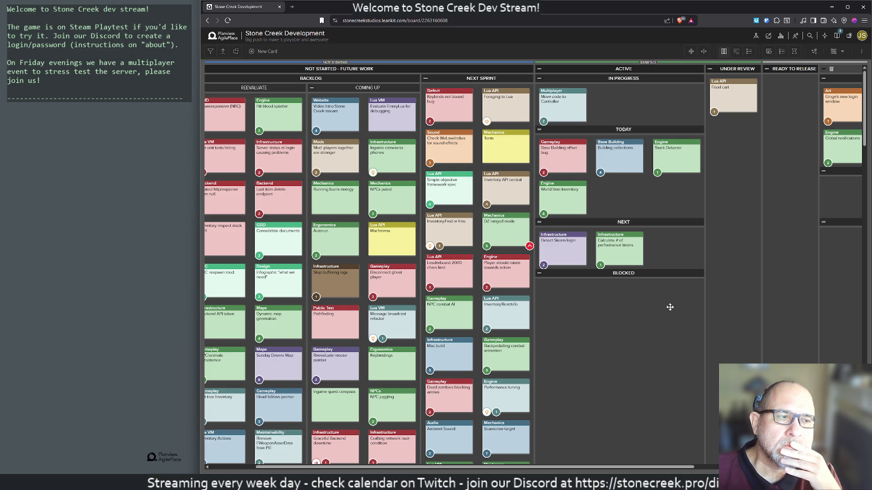
{"action": "mouse_move", "coordinate": [449, 439]}
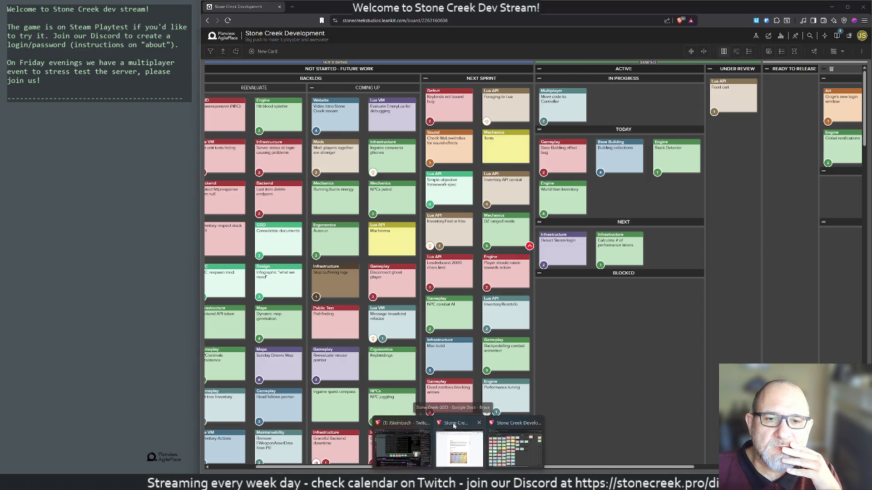
{"action": "left_click", "coordinate": [454, 425]}
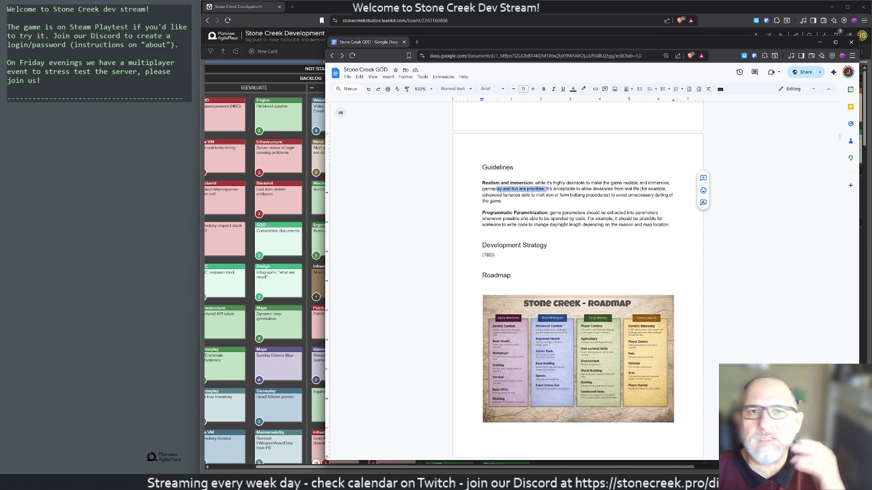
Move the Google Docs window and kanban browser aside to reveal Rider.
{"action": "left_click_drag", "start_coordinate": [440, 45], "coordinate": [870, 57]}
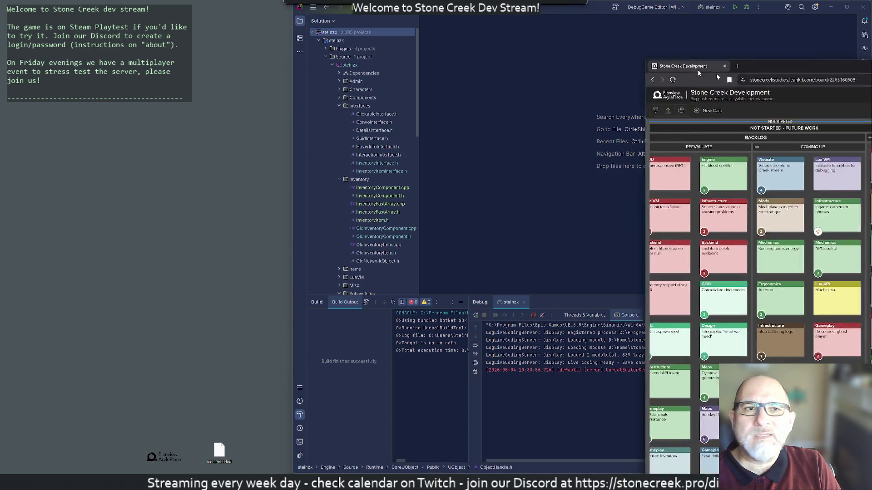
{"action": "left_click_drag", "start_coordinate": [253, 9], "coordinate": [871, 68]}
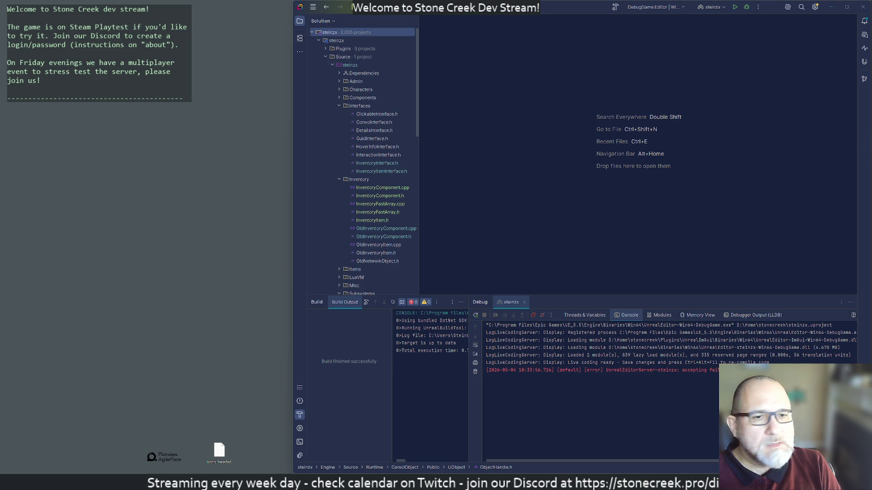
Close Rider's Debug tool window and bring the Early Access mind map forward.
{"action": "left_click", "coordinate": [847, 304]}
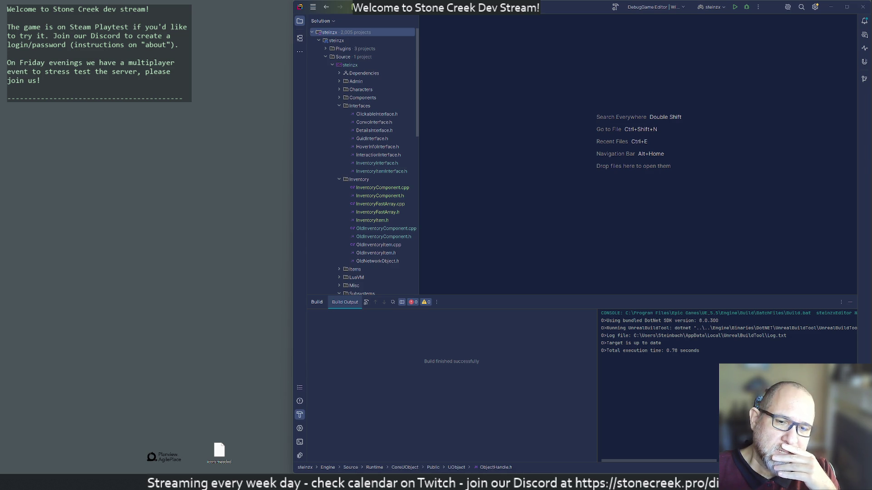
{"action": "left_click", "coordinate": [434, 443]}
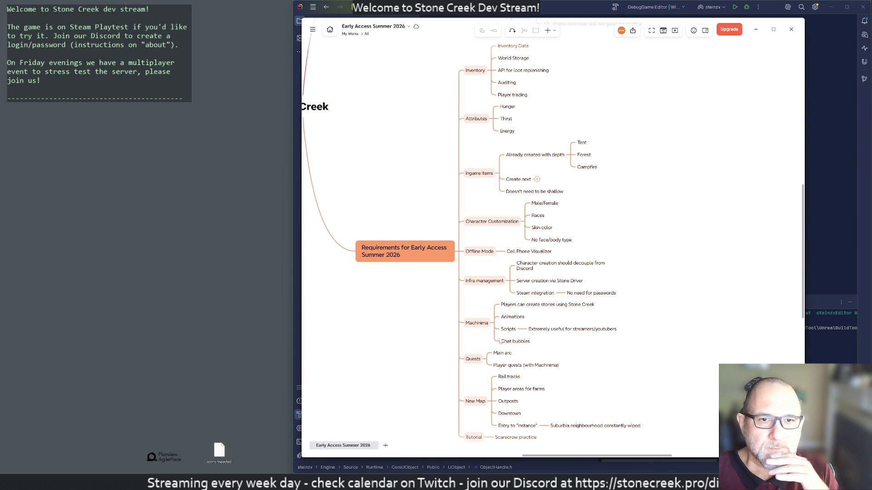
{"action": "scroll", "coordinate": [664, 187], "scroll_direction": "up", "scroll_amount": 3}
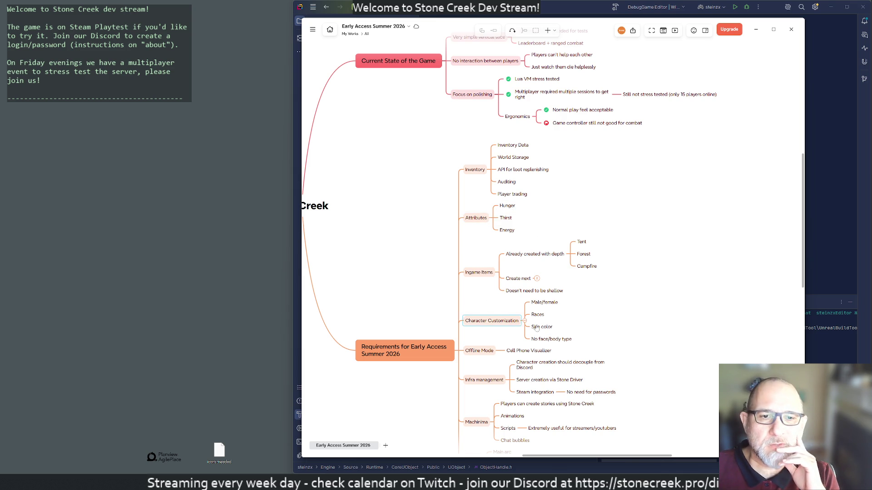
{"action": "mouse_move", "coordinate": [620, 347]}
{"action": "left_mouse_down"}
{"action": "mouse_move", "coordinate": [653, 193]}
{"action": "mouse_move", "coordinate": [649, 225]}
{"action": "left_mouse_up"}
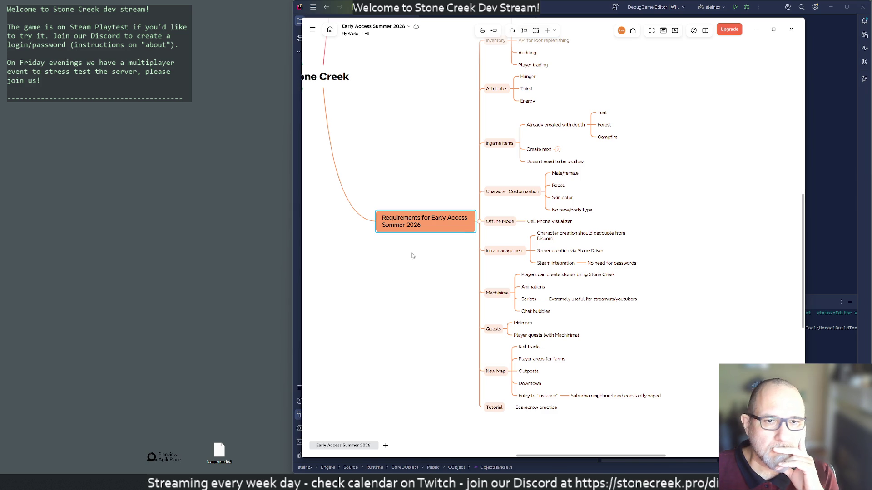
Add a 'Base Building' topic and move it up beneath Attributes.
{"action": "key", "text": "Tab"}
{"action": "type", "text": "Res"}
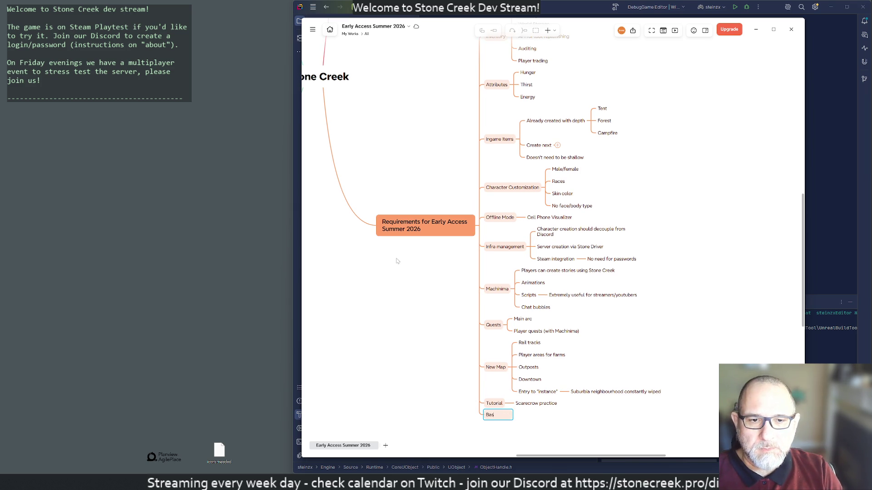
{"action": "type", "text": "Bui"}
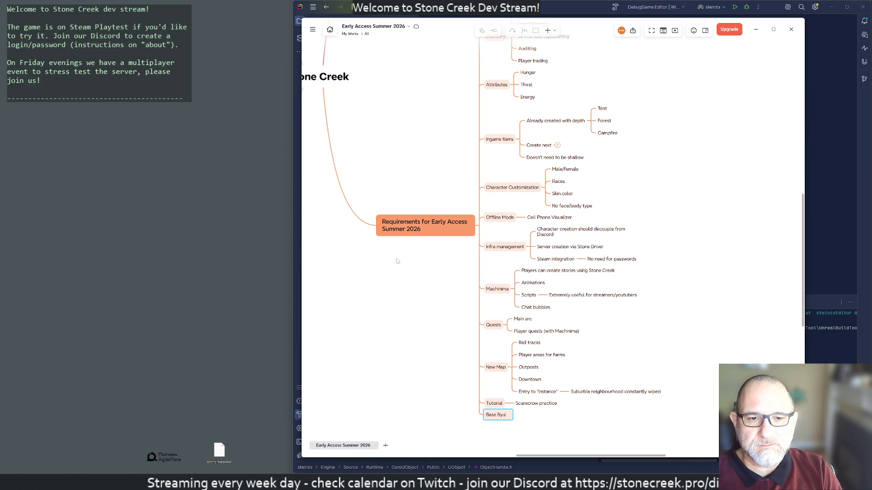
{"action": "type", "text": "ldding"}
{"action": "left_click", "coordinate": [431, 357]}
{"action": "left_click_drag", "start_coordinate": [494, 409], "coordinate": [504, 120]}
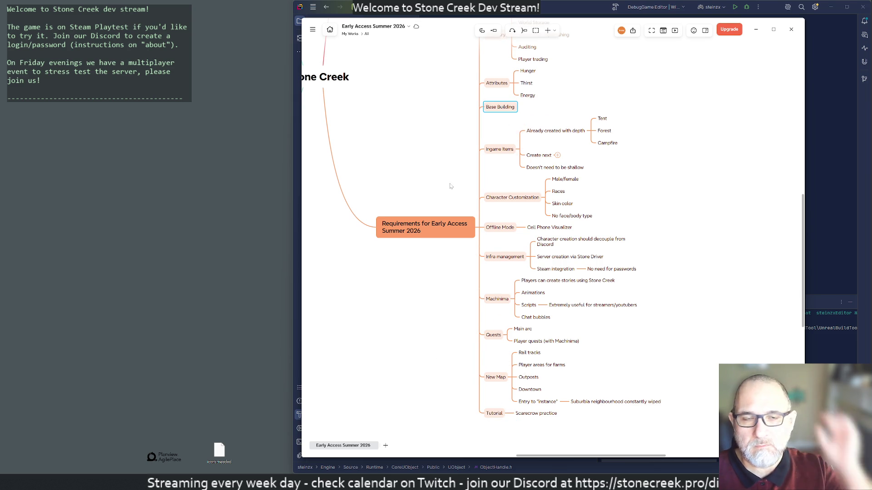
{"action": "scroll", "coordinate": [451, 186], "scroll_direction": "up", "scroll_amount": 3}
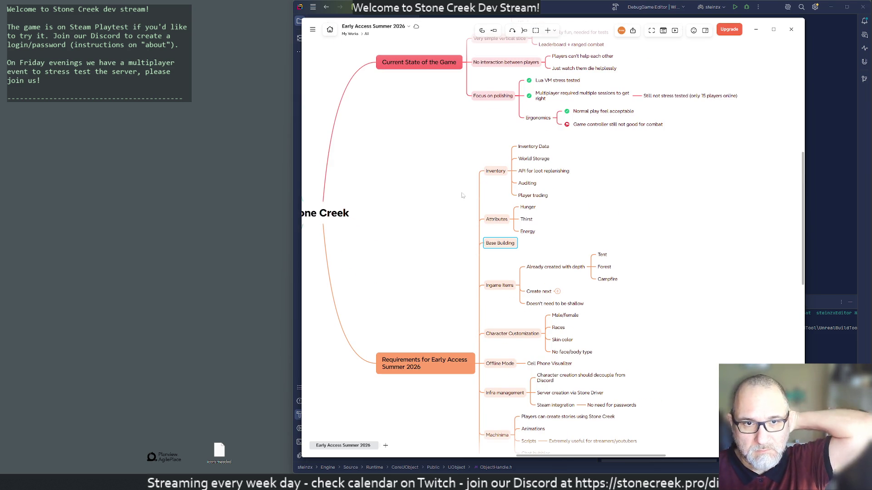
{"action": "scroll", "coordinate": [458, 222], "scroll_direction": "down", "scroll_amount": 2}
{"action": "scroll", "coordinate": [458, 222], "scroll_direction": "down", "scroll_amount": 1}
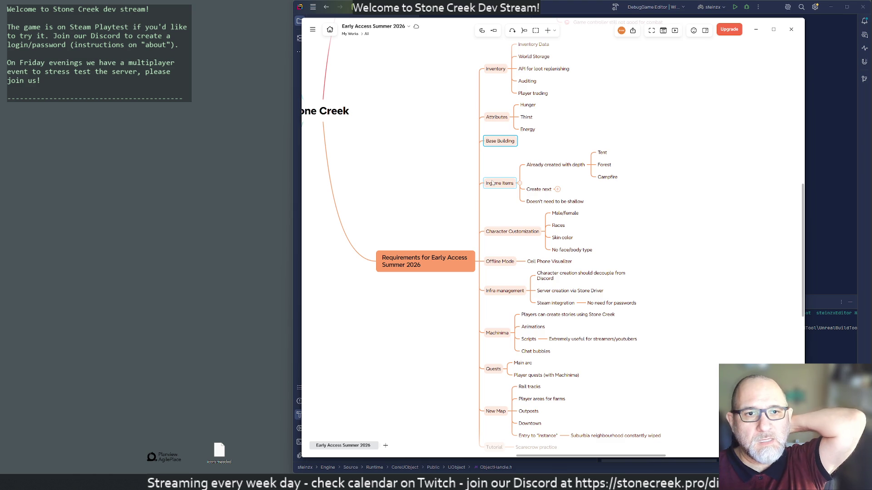
Clear the selection, pan back toward the root and bring up the Start menu.
{"action": "left_click_drag", "start_coordinate": [423, 213], "coordinate": [420, 207]}
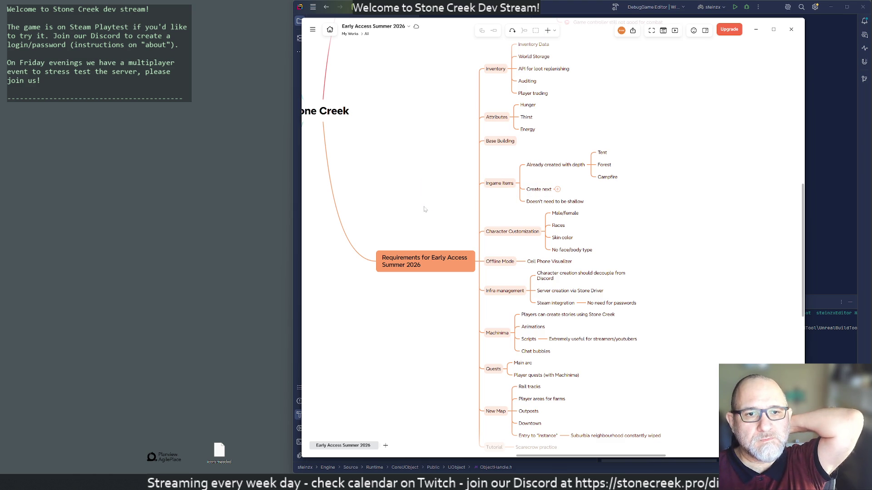
{"action": "scroll", "coordinate": [420, 207], "scroll_direction": "down", "scroll_amount": 3}
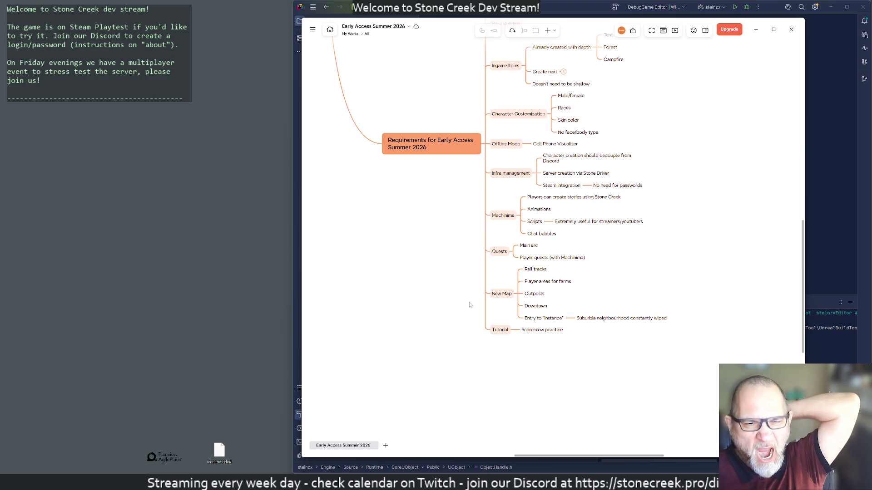
{"action": "left_click_drag", "start_coordinate": [399, 238], "coordinate": [406, 415]}
{"action": "scroll", "coordinate": [406, 415], "scroll_direction": "up", "scroll_amount": 1}
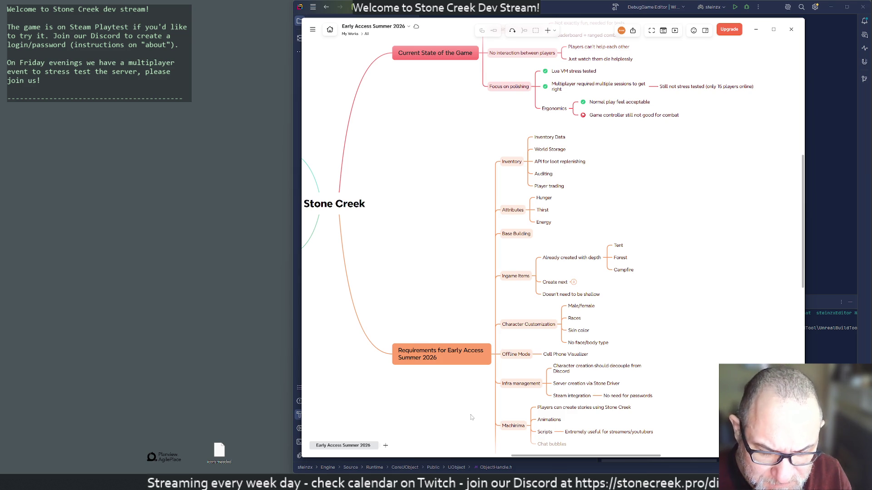
{"action": "key", "text": "super"}
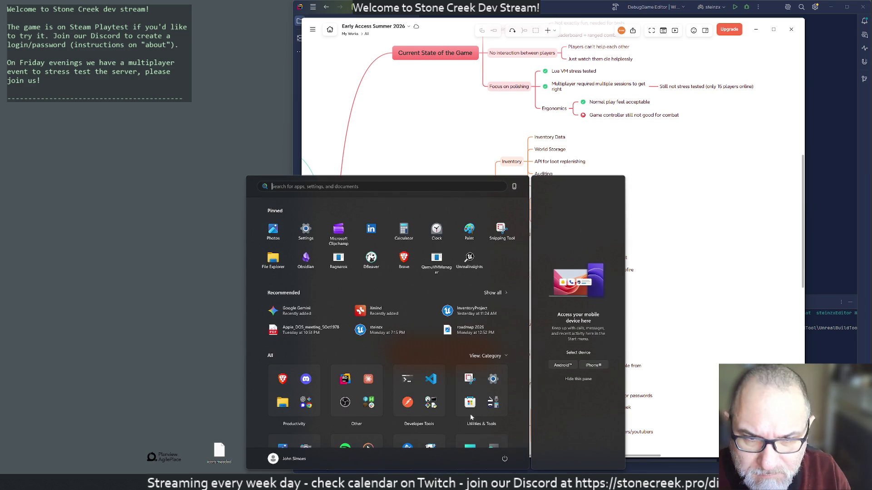
{"action": "type", "text": "t"}
Launch Cygwin, run ./countdown.sh 10 and move the terminal out of the way.
{"action": "key", "text": "Return"}
{"action": "type", "text": "./countdown.sh 10"}
{"action": "key", "text": "Return"}
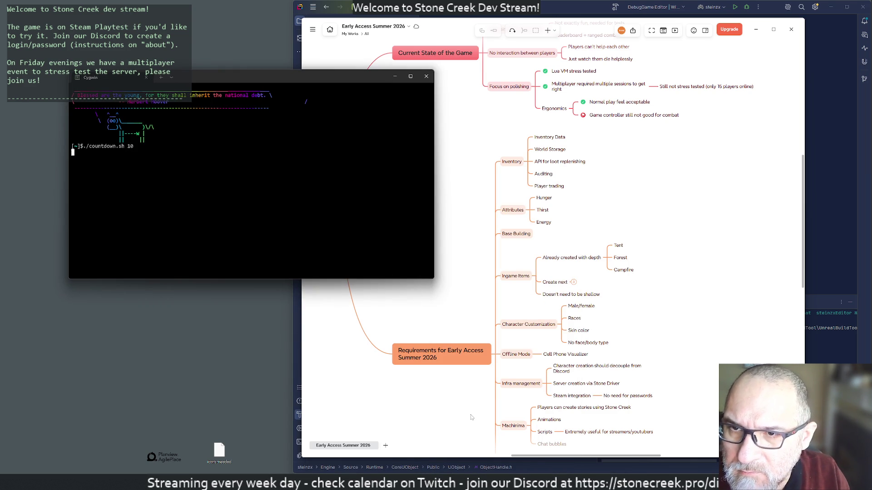
{"action": "left_click_drag", "start_coordinate": [219, 86], "coordinate": [870, 177]}
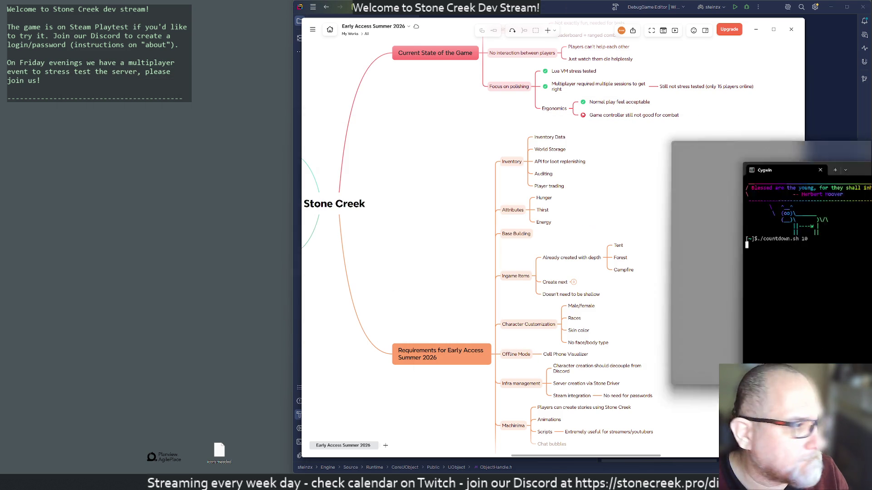
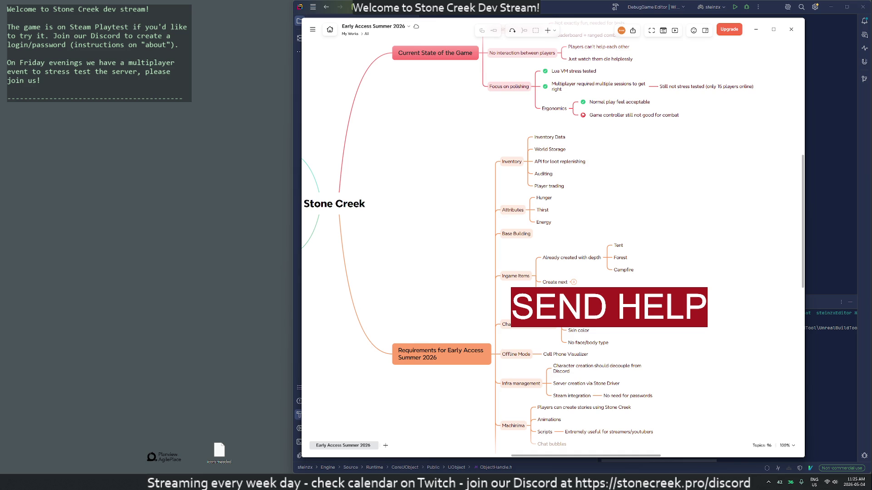
Launch Steam from the Windows start menu search.
{"action": "key", "text": "XF86AudioRaiseVolume"}
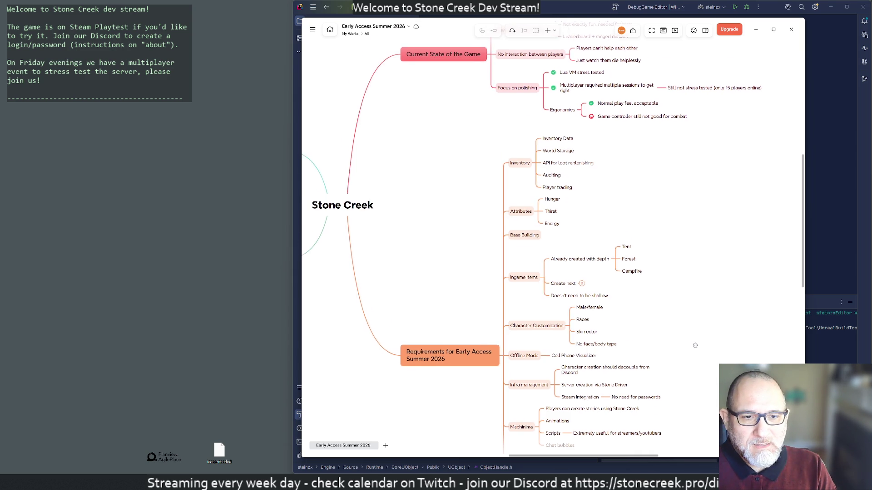
{"action": "scroll", "coordinate": [613, 321], "scroll_direction": "down", "scroll_amount": 2}
{"action": "left_click", "coordinate": [572, 296]}
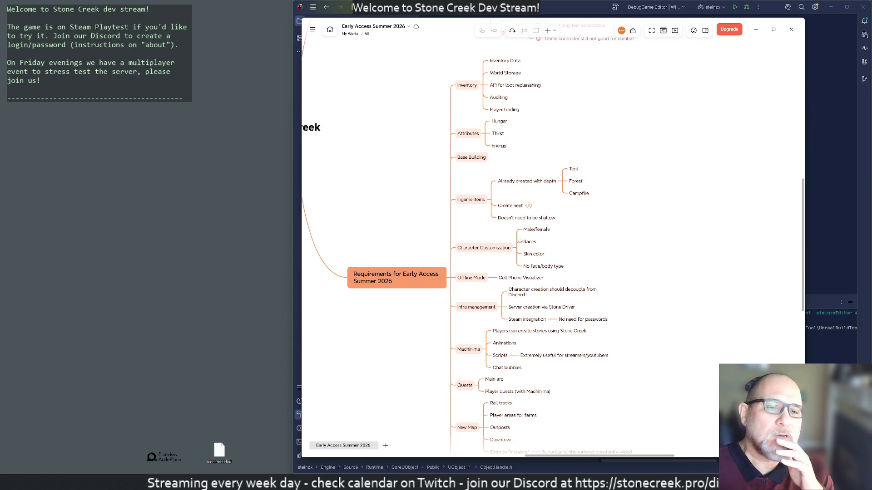
{"action": "key", "text": "super"}
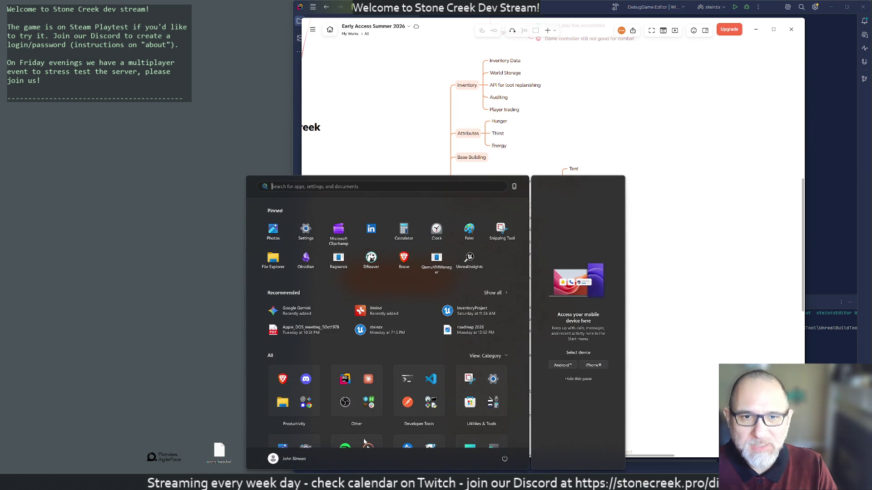
{"action": "type", "text": "steam"}
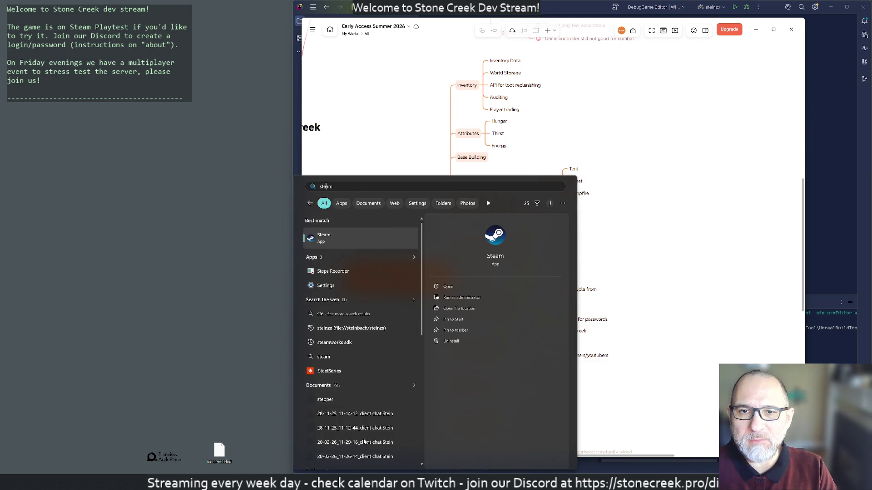
{"action": "key", "text": "Return"}
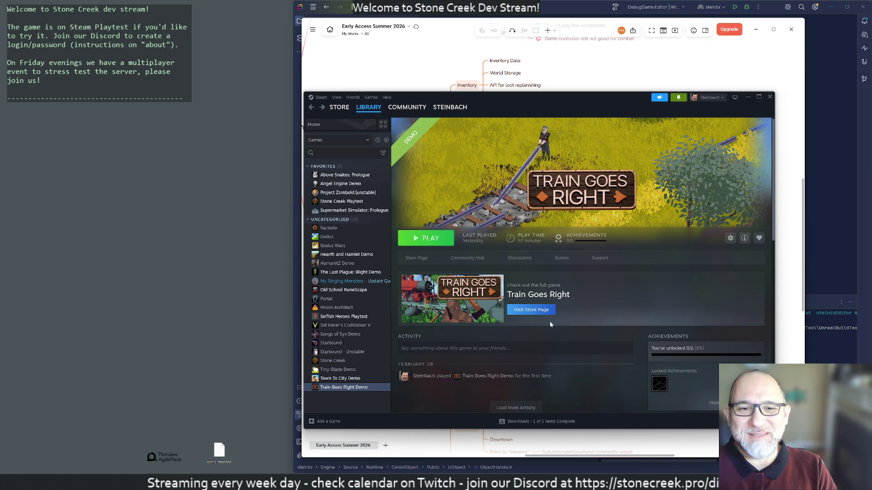
Open Stone Creek Playtest under Uncategorized and launch it.
{"action": "left_click", "coordinate": [328, 219]}
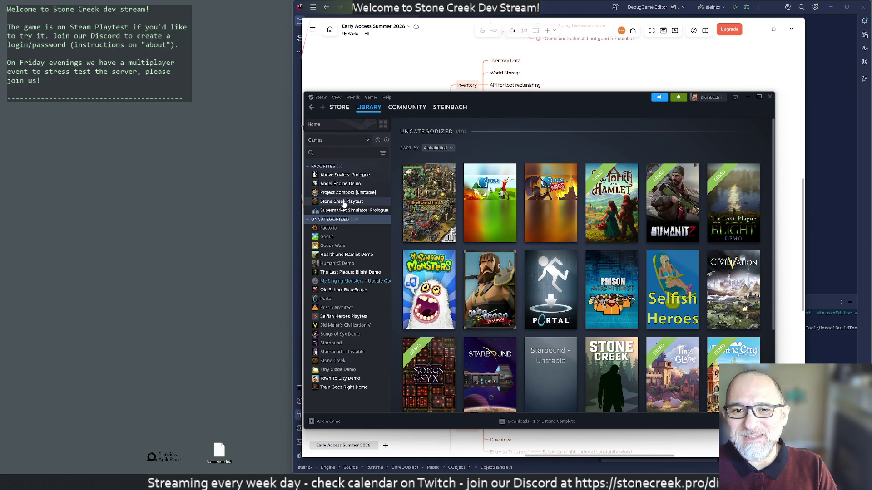
{"action": "left_click", "coordinate": [344, 202]}
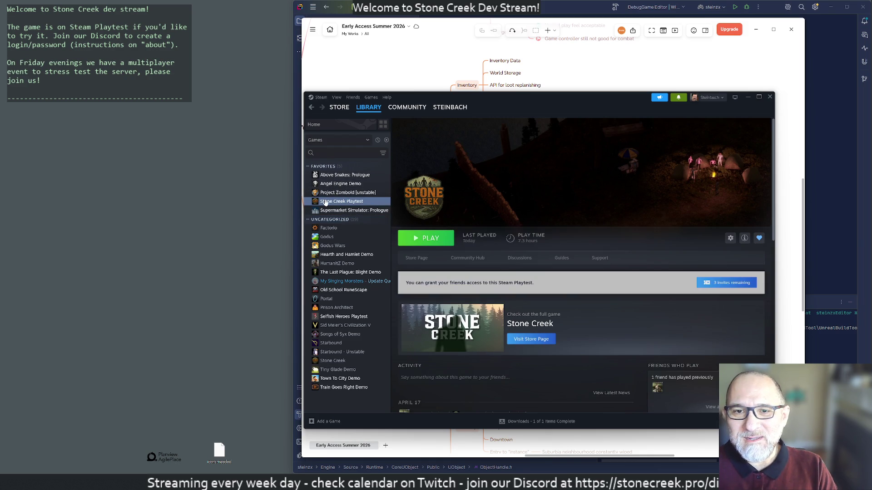
{"action": "left_click", "coordinate": [436, 242]}
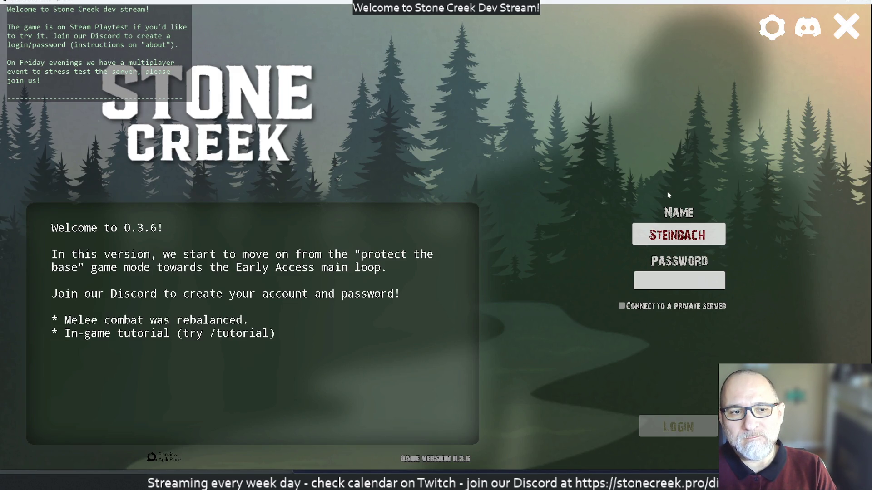
{"action": "left_click", "coordinate": [846, 27]}
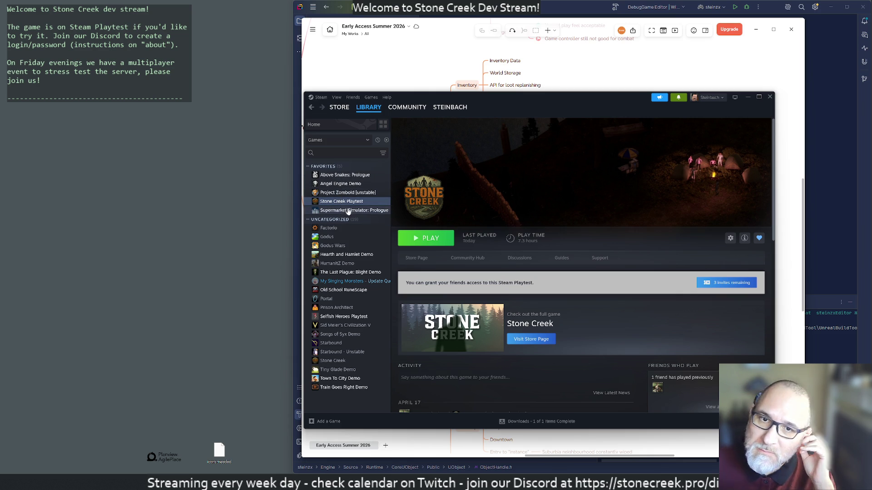
Add Train Goes Right Demo to Favorites, launch it and continue the saved game.
{"action": "left_click_drag", "start_coordinate": [348, 387], "coordinate": [353, 219]}
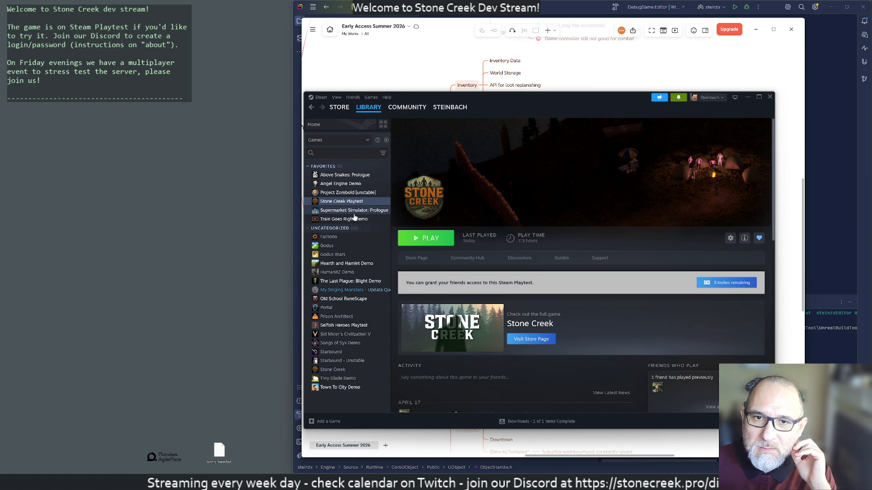
{"action": "left_click", "coordinate": [334, 211]}
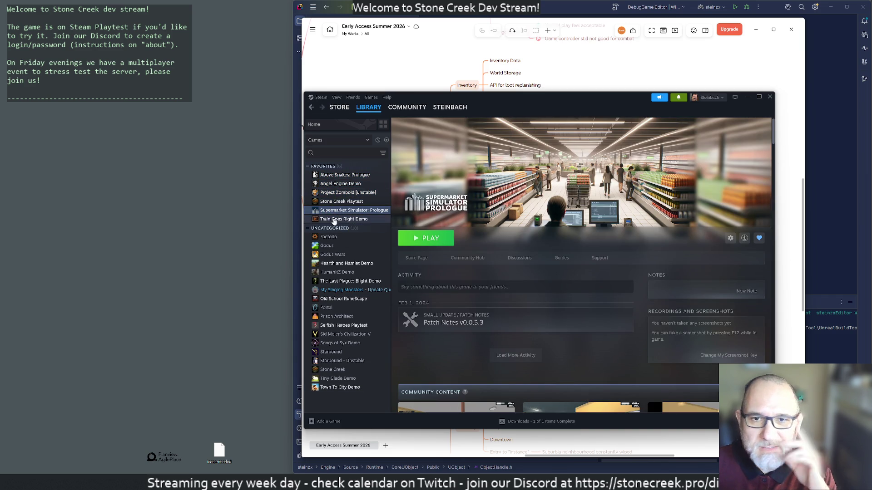
{"action": "left_click", "coordinate": [335, 219]}
{"action": "left_click", "coordinate": [430, 240]}
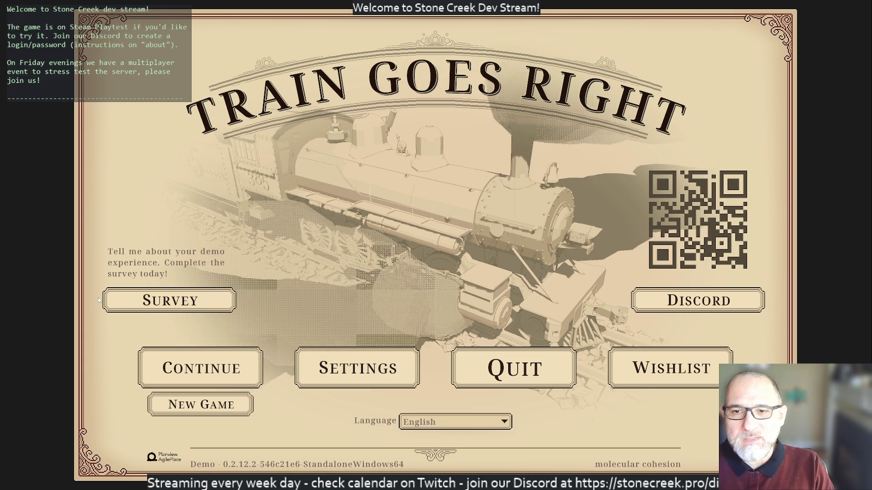
{"action": "left_click", "coordinate": [171, 367]}
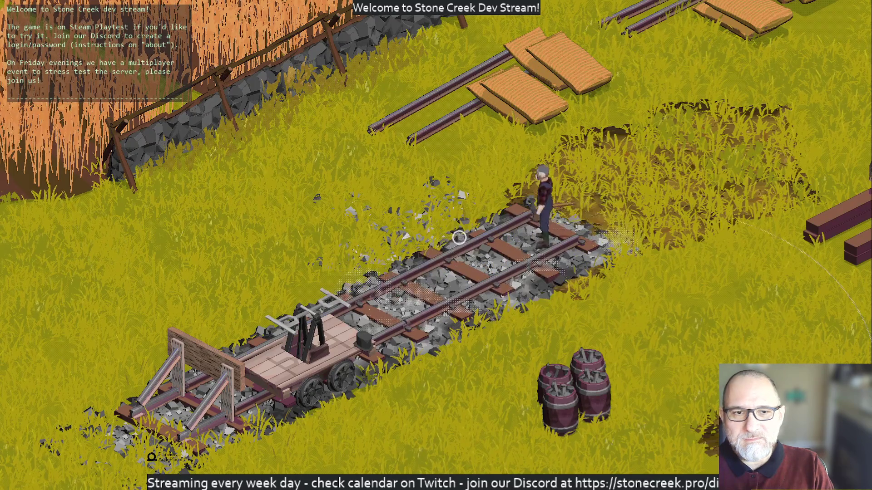
Walk the worker from the track past the logs up toward the tree.
{"action": "key", "text": "w"}
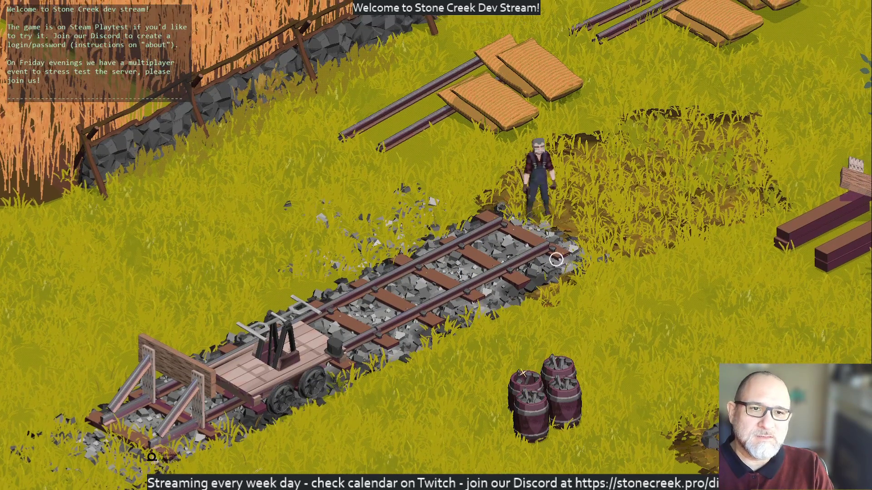
{"action": "key", "text": "w"}
{"action": "key", "text": "w"}
{"action": "key", "text": "d"}
{"action": "key", "text": "d"}
{"action": "key", "text": "d"}
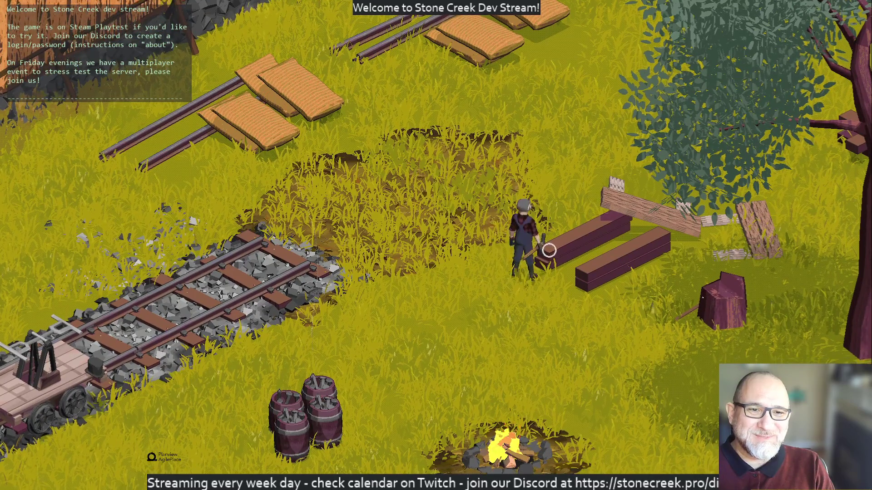
{"action": "key", "text": "d"}
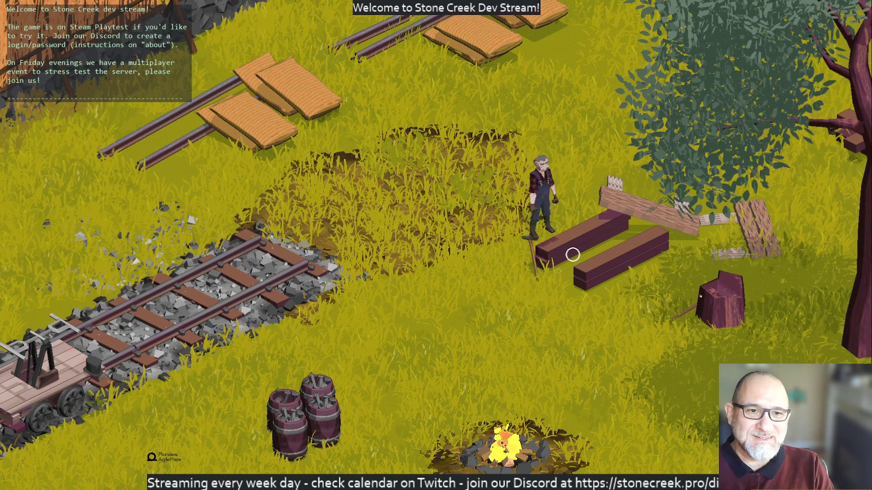
{"action": "key", "text": "w"}
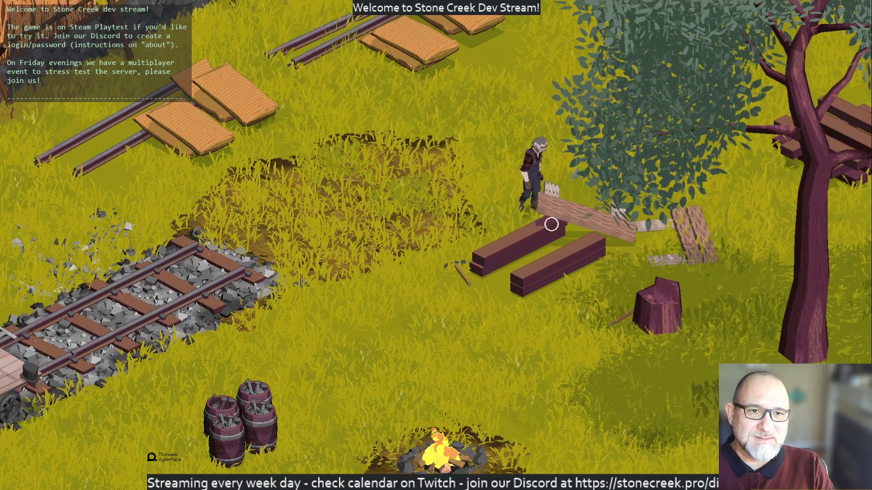
{"action": "key", "text": "w"}
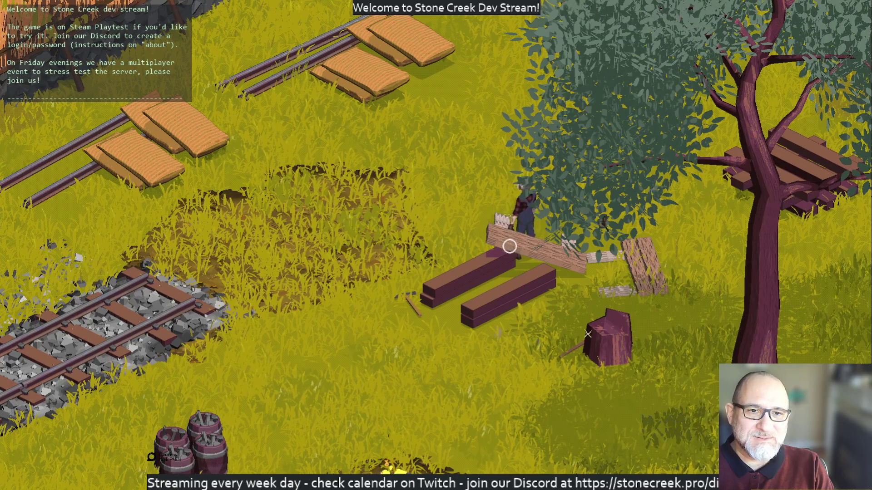
Carry the loose plank onto the board pile by the tree and walk back to the logs.
{"action": "key", "text": "d"}
{"action": "key", "text": "d"}
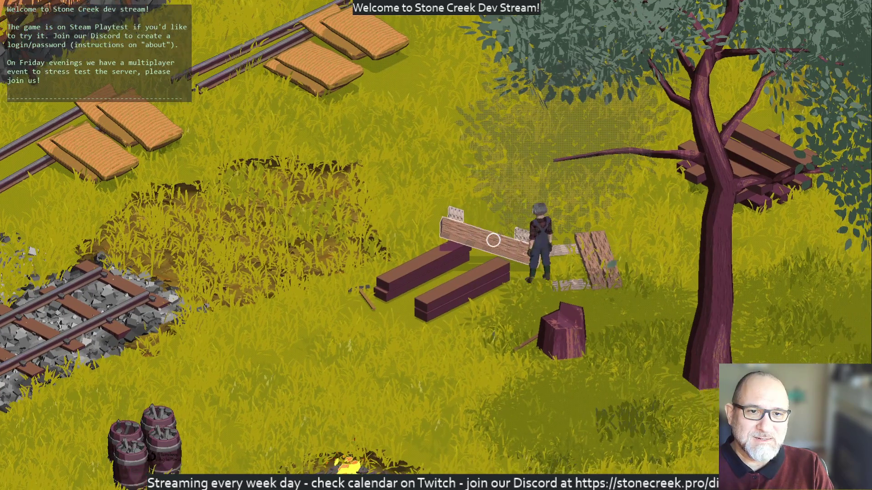
{"action": "key", "text": "d"}
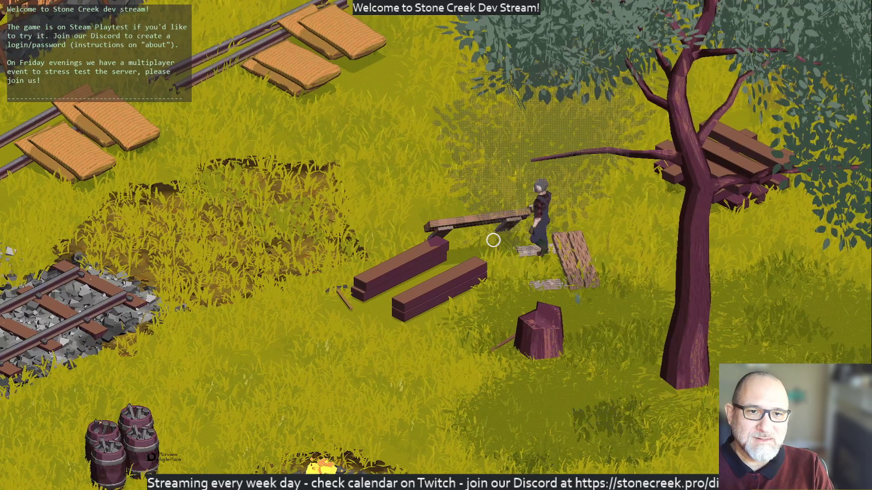
{"action": "key", "text": "d"}
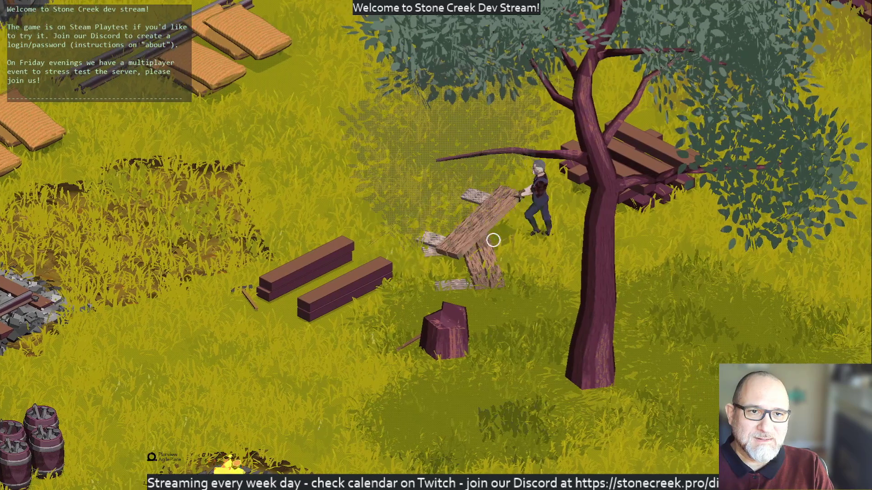
{"action": "key", "text": "a"}
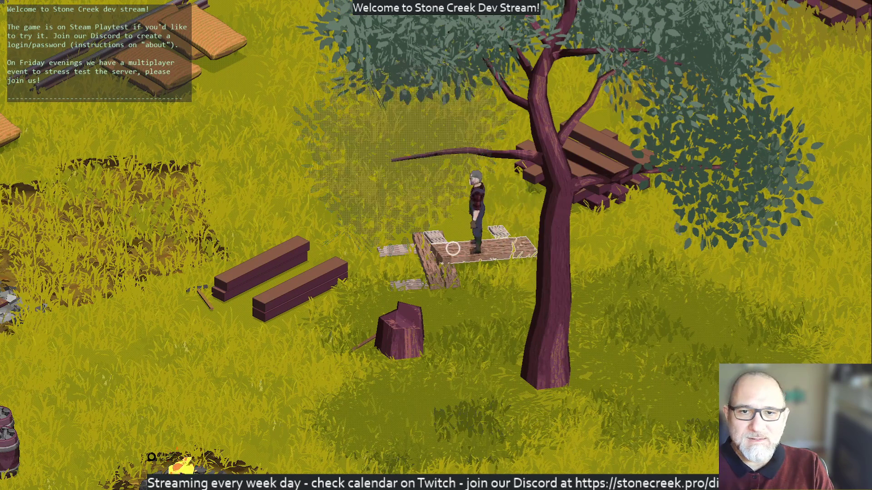
{"action": "key", "text": "a"}
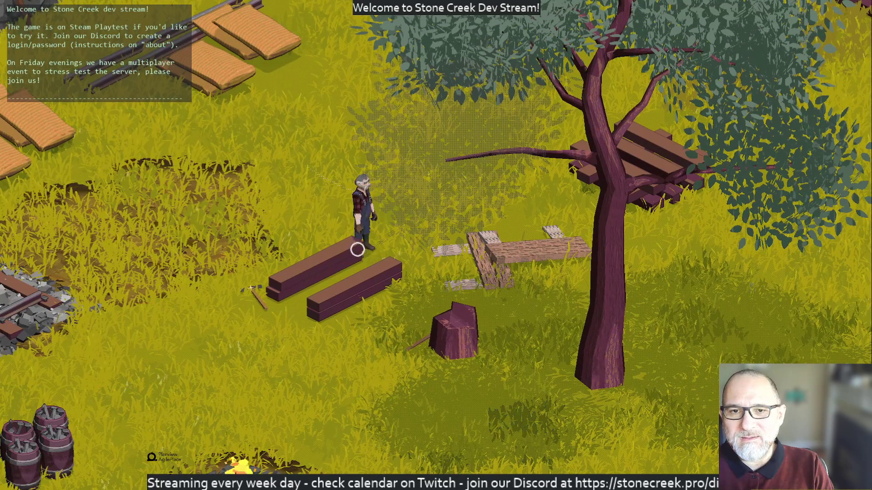
{"action": "key", "text": "a"}
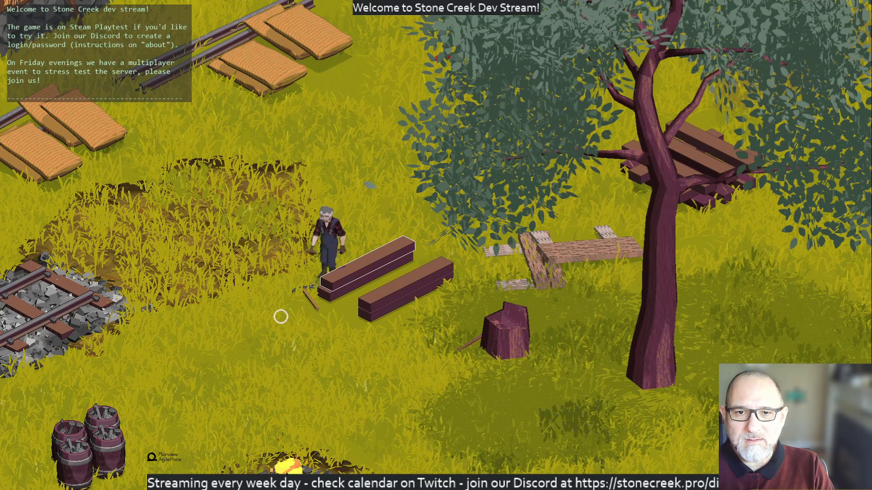
{"action": "key", "text": "a"}
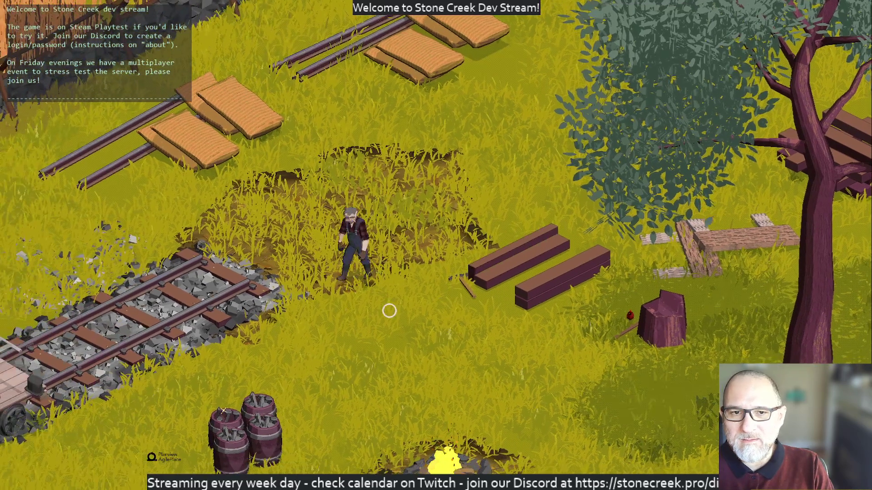
Haul a log from the pile across to the end of the track as a sleeper.
{"action": "left_click", "coordinate": [437, 290]}
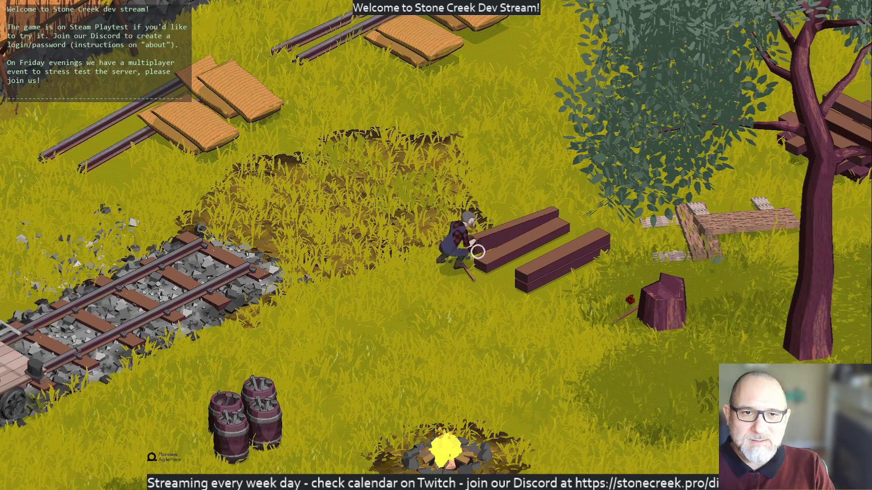
{"action": "key", "text": "a"}
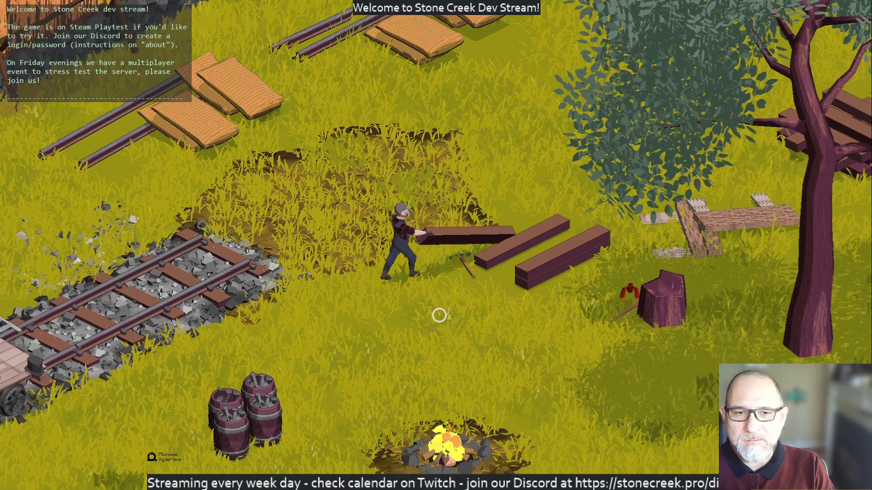
{"action": "key", "text": "w"}
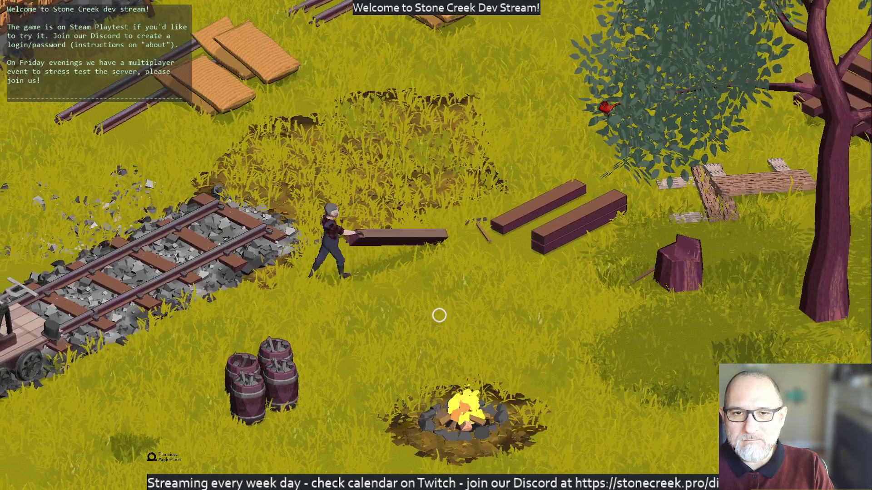
{"action": "key", "text": "w"}
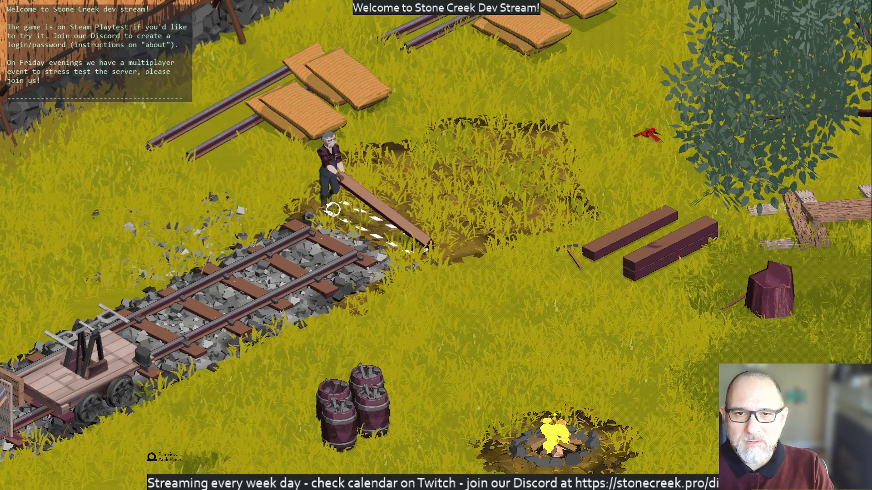
{"action": "key", "text": "a"}
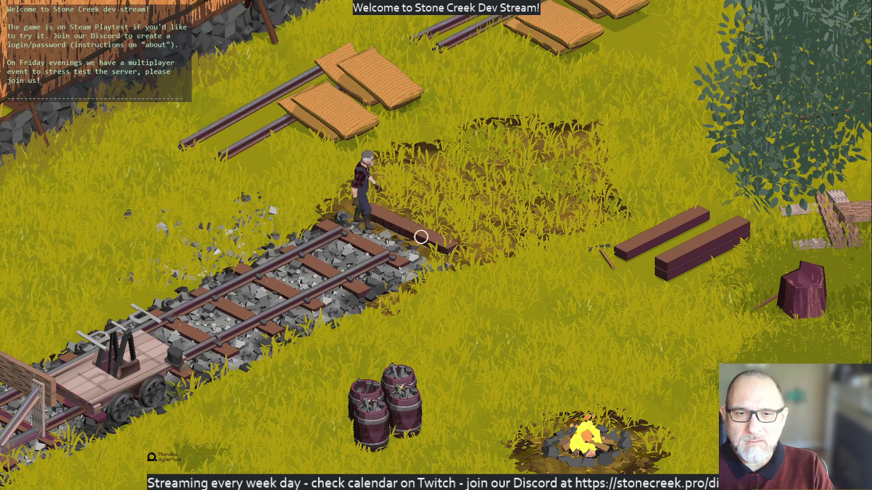
{"action": "key", "text": "d"}
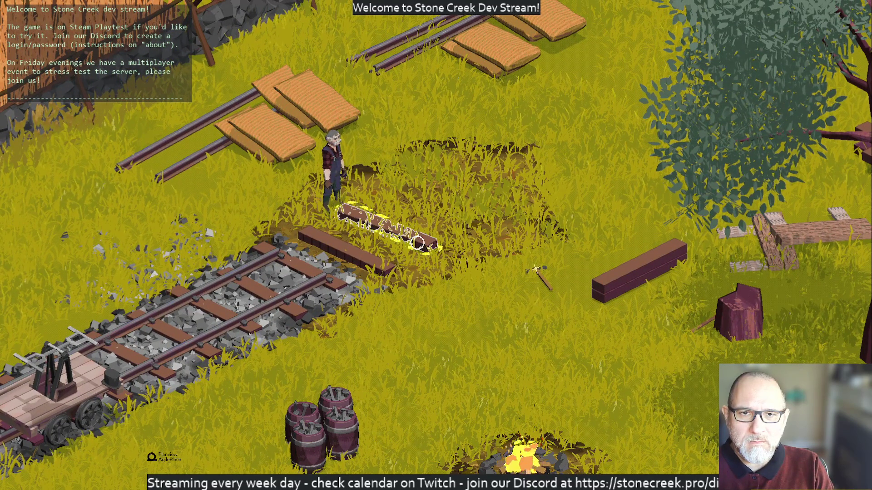
Set the log down, then haul the next log into line and place it as a new sleeper.
{"action": "left_click", "coordinate": [420, 240]}
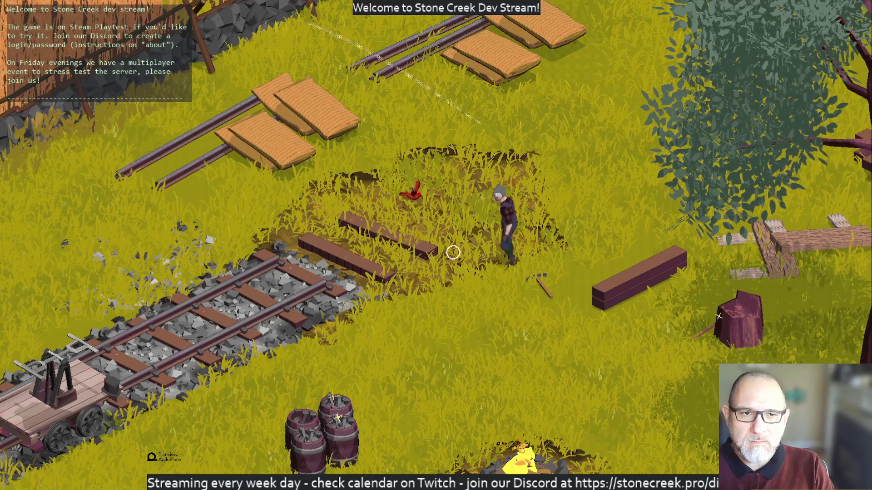
{"action": "key", "text": "d"}
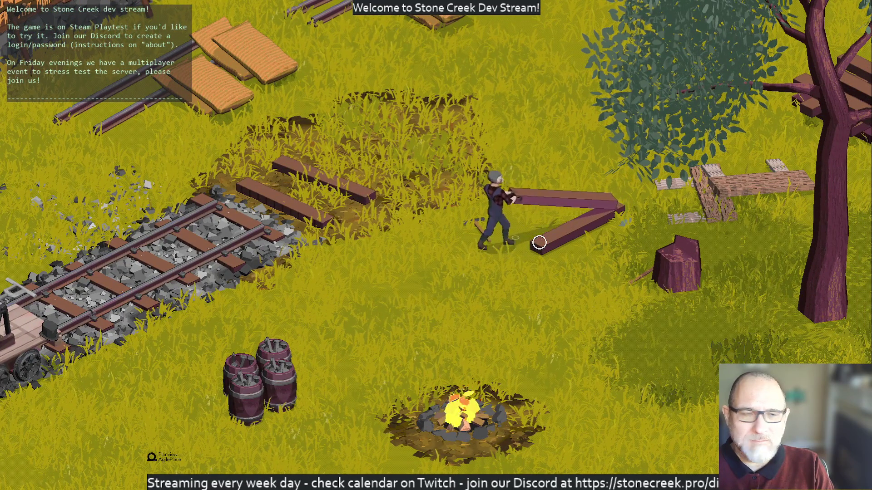
{"action": "key", "text": "a"}
{"action": "key", "text": "a"}
{"action": "key", "text": "a"}
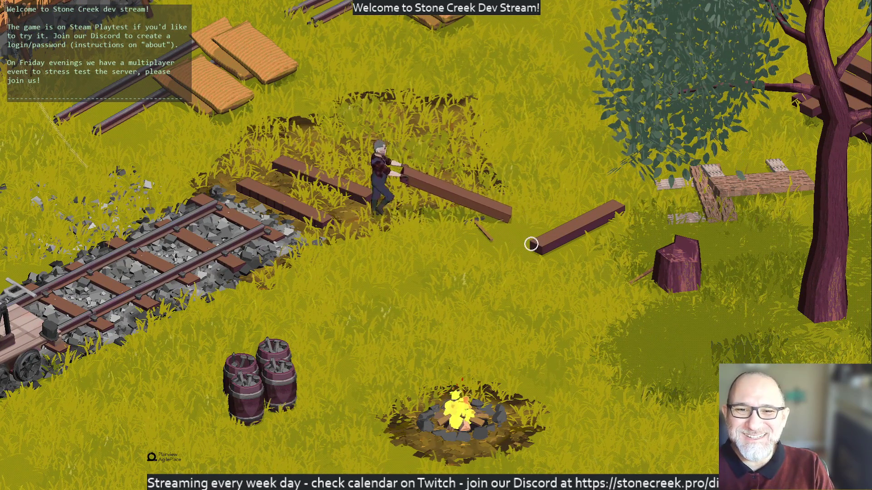
{"action": "key", "text": "w"}
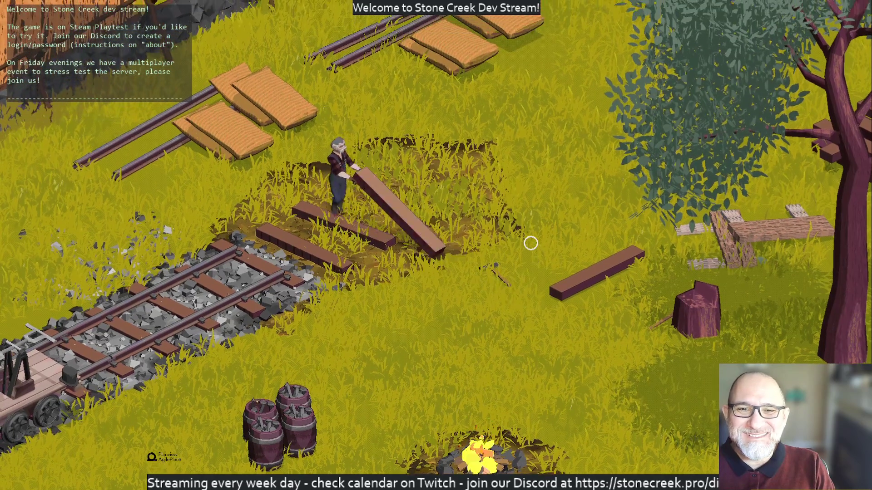
{"action": "key", "text": "d"}
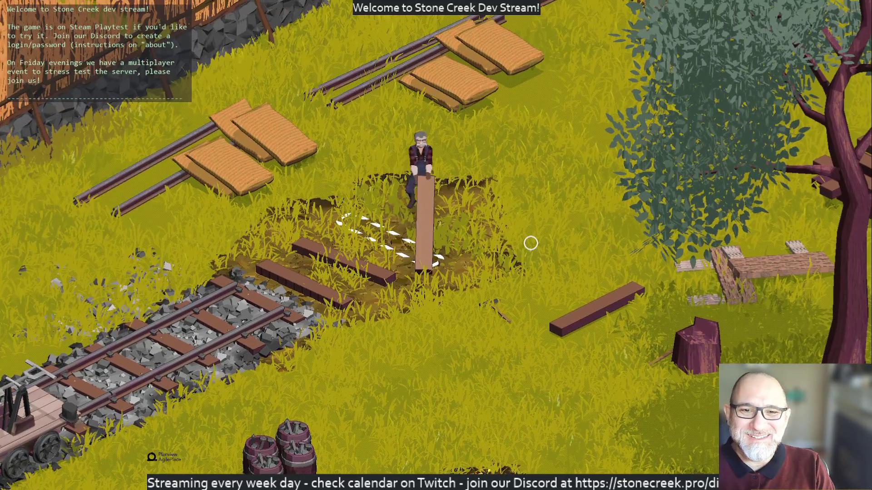
{"action": "key", "text": "w"}
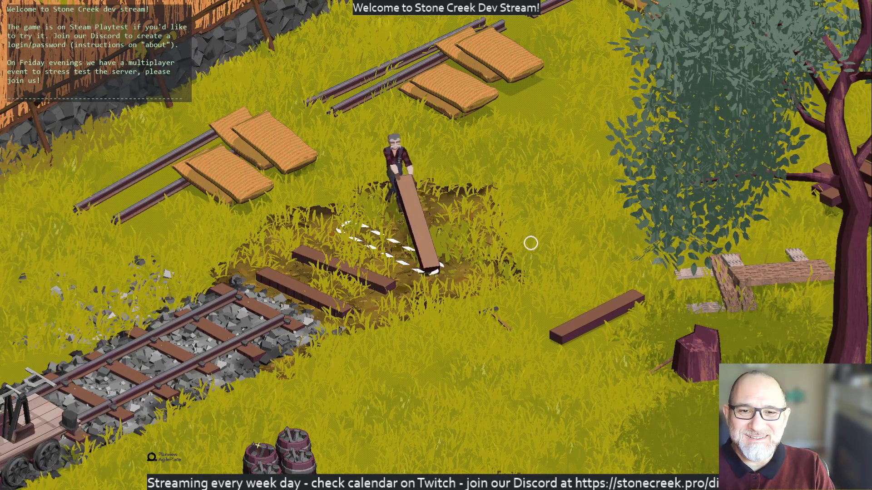
{"action": "key", "text": "a"}
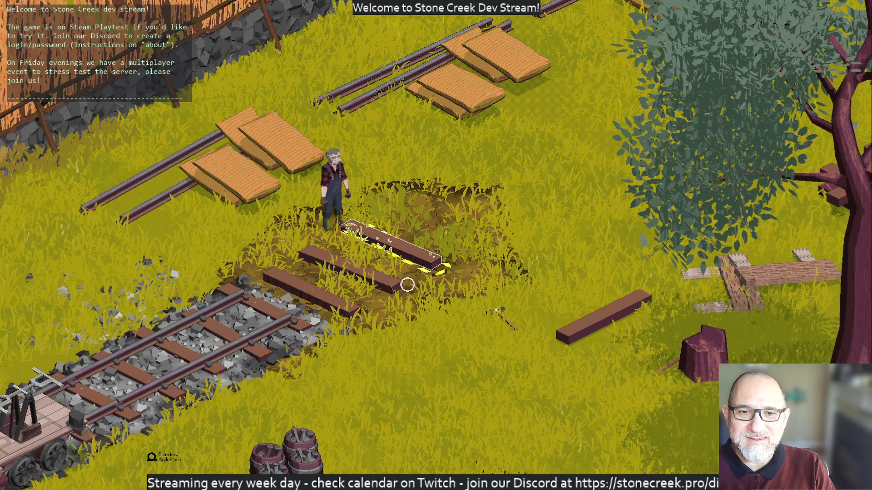
{"action": "left_click", "coordinate": [471, 268]}
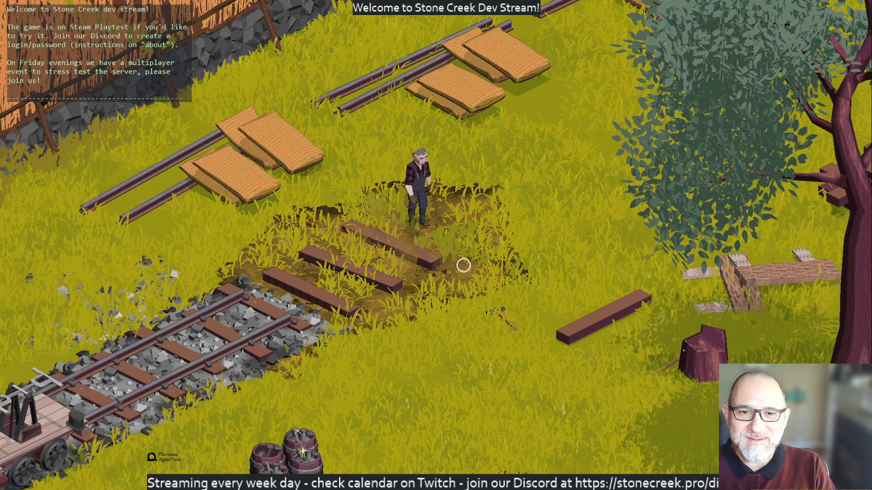
Carry ballast loads from the pile and spread them over the new sleepers.
{"action": "key", "text": "a"}
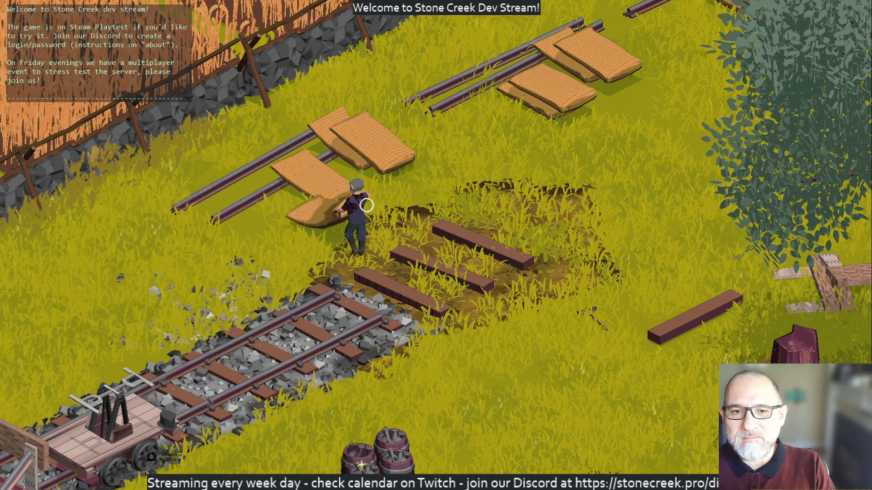
{"action": "key", "text": "s"}
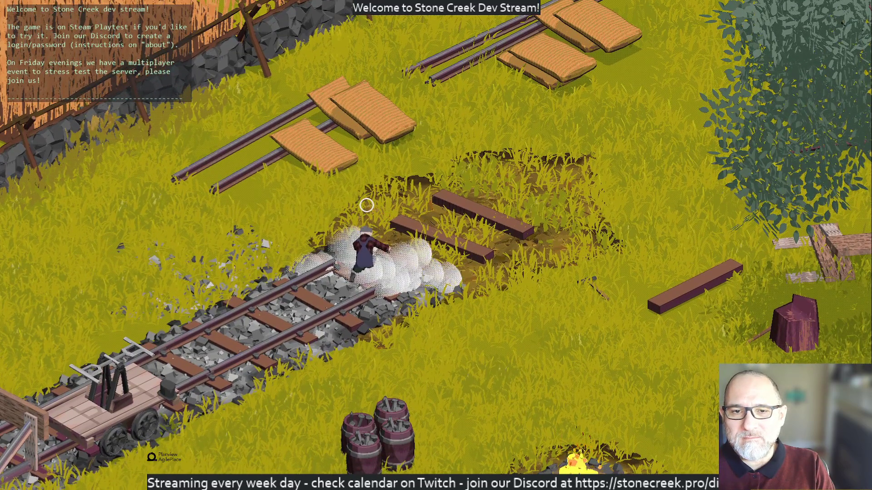
{"action": "key", "text": "w"}
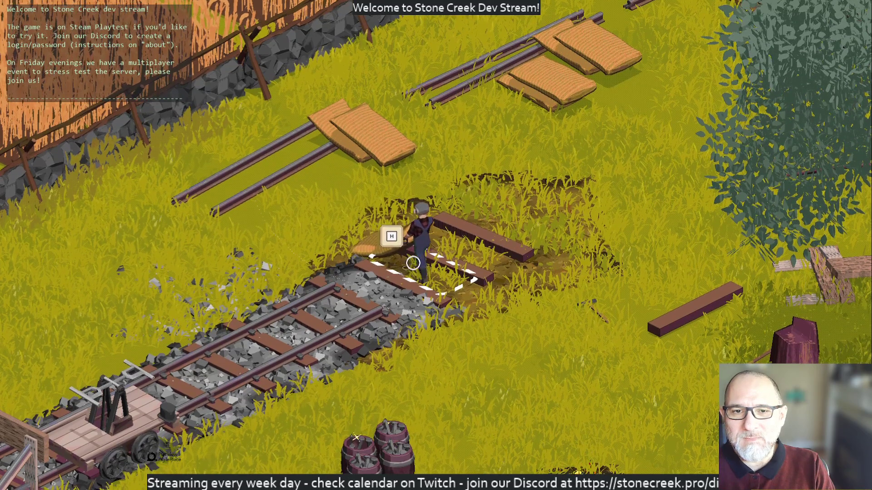
{"action": "left_click", "coordinate": [352, 184]}
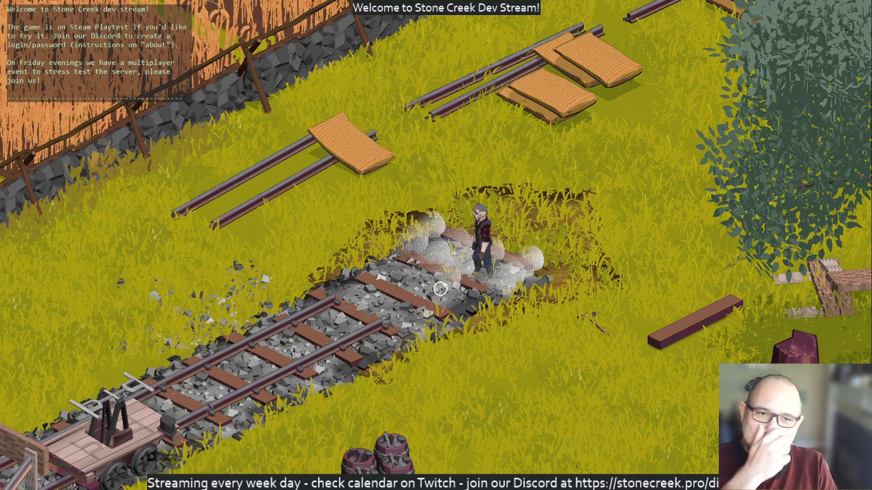
{"action": "left_click", "coordinate": [568, 220]}
{"action": "left_click", "coordinate": [566, 272]}
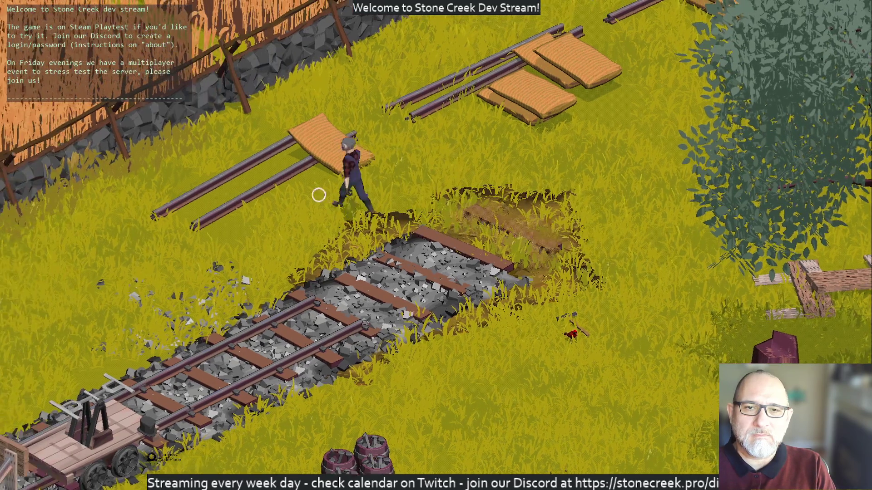
Bring a final ballast load to the unfinished end and spread it with H.
{"action": "left_click", "coordinate": [360, 188]}
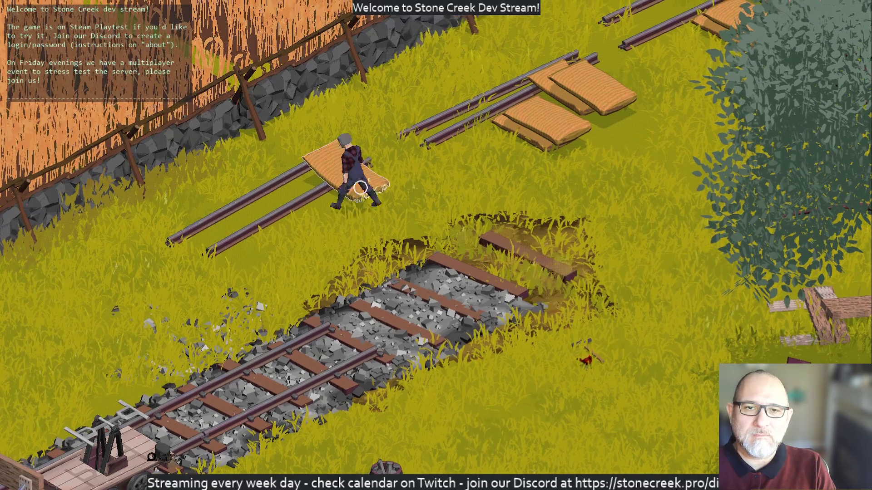
{"action": "left_click", "coordinate": [409, 200]}
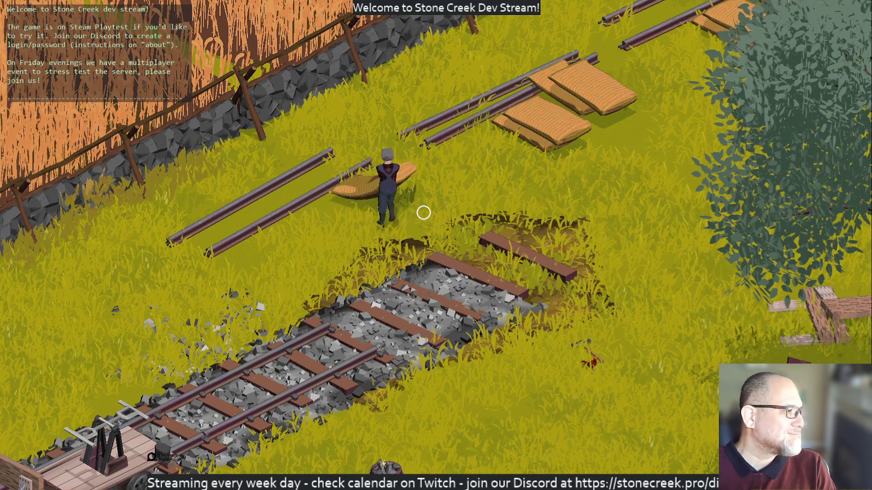
{"action": "left_click", "coordinate": [450, 225]}
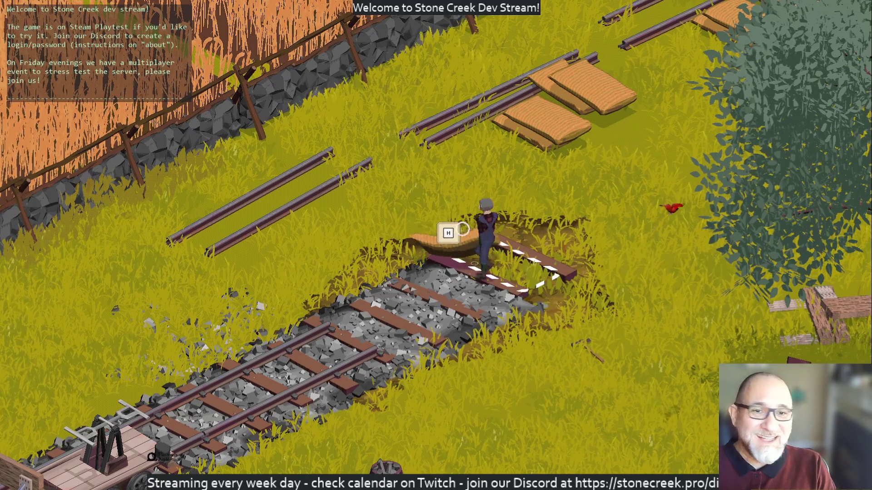
{"action": "key", "text": "h"}
{"action": "left_click", "coordinate": [404, 234]}
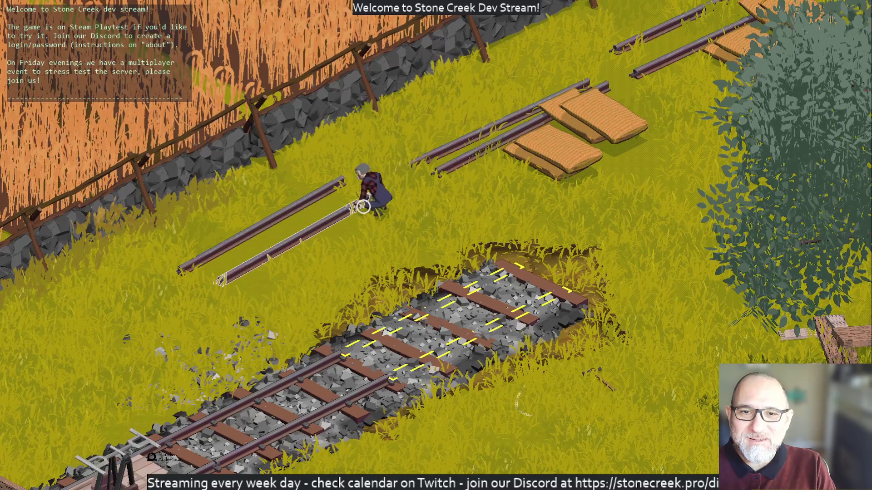
Pick up a loose rail and lay it along the new sleepers' guide marks.
{"action": "left_click", "coordinate": [363, 206]}
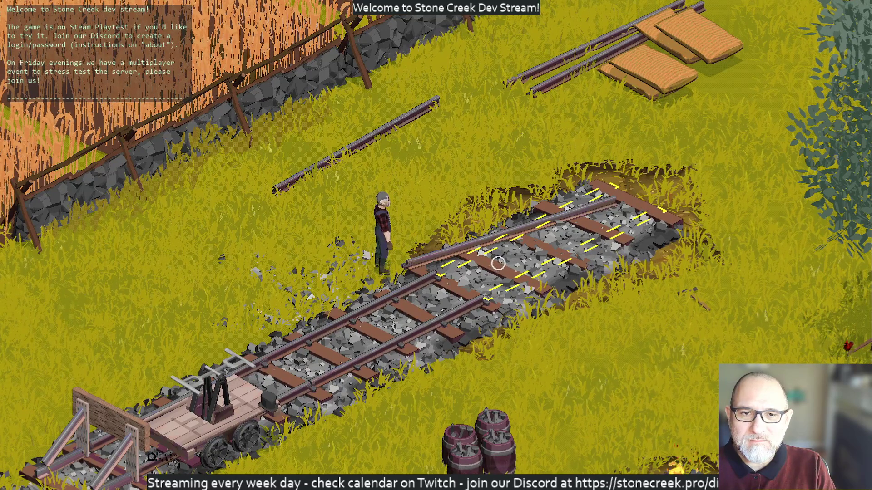
{"action": "left_click", "coordinate": [538, 266]}
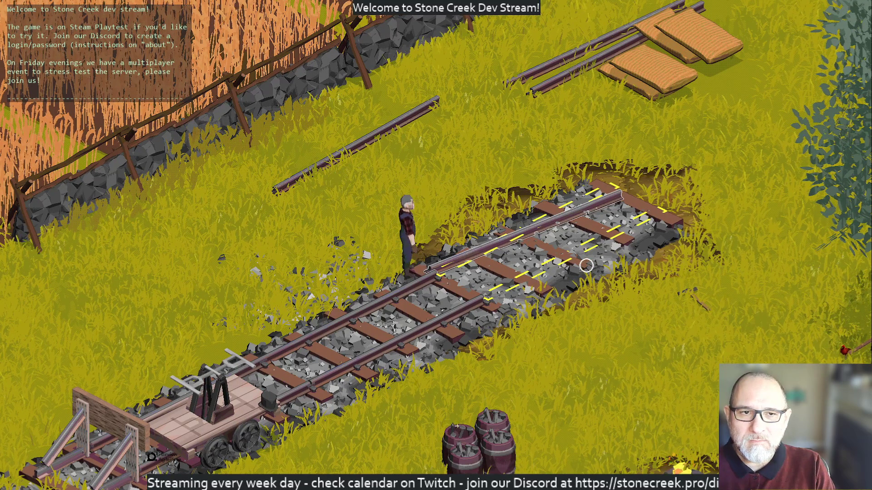
{"action": "key", "text": "d"}
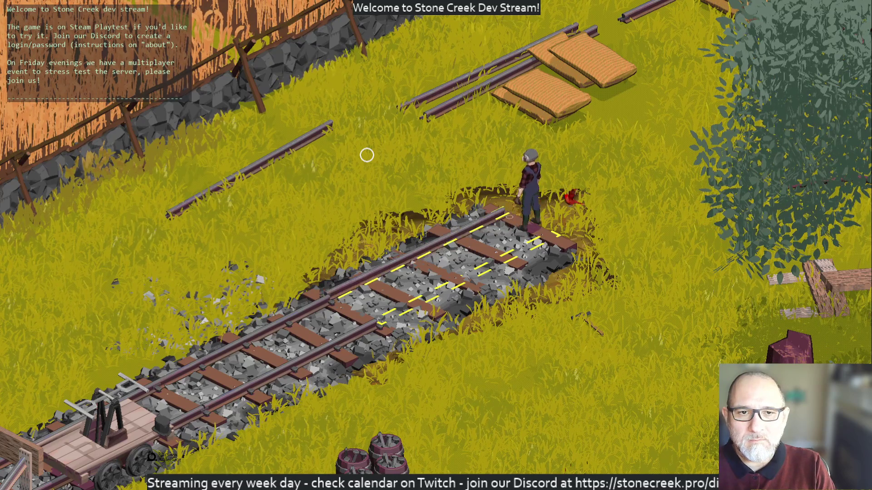
Carry the remaining loose rail to the section end and lay it beside the first.
{"action": "key", "text": "w"}
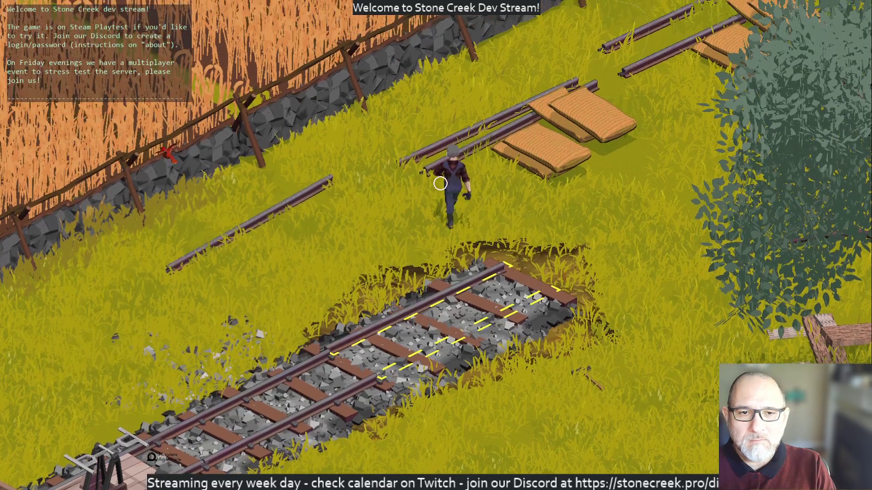
{"action": "key", "text": "a"}
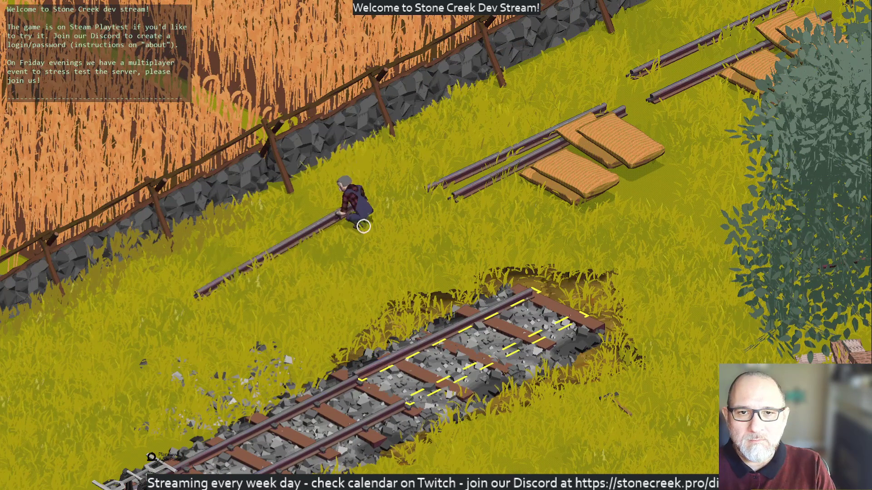
{"action": "key", "text": "s"}
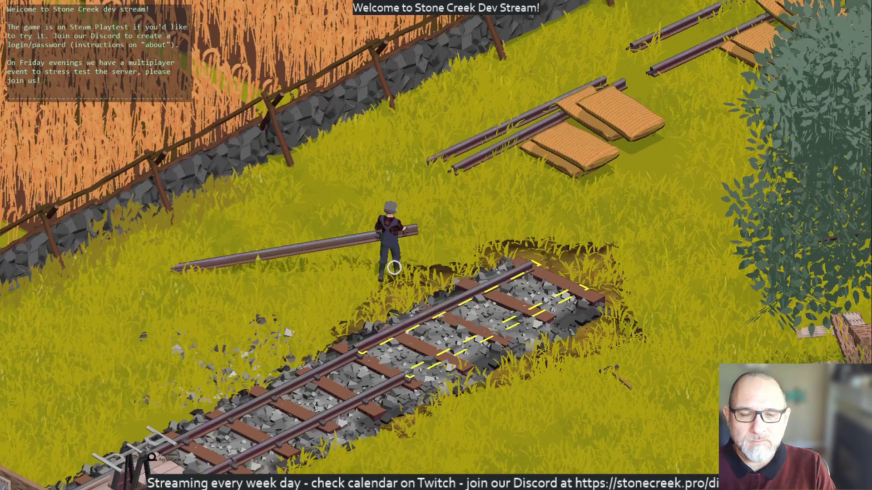
{"action": "key", "text": "d"}
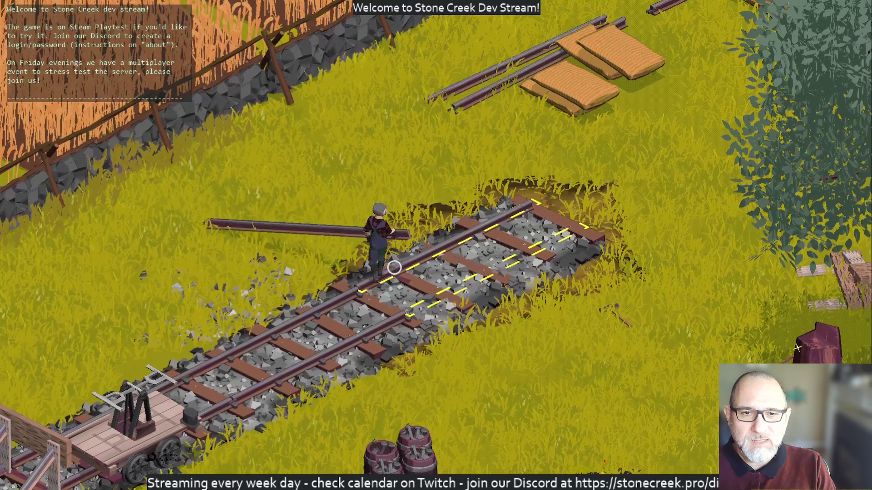
{"action": "key", "text": "d"}
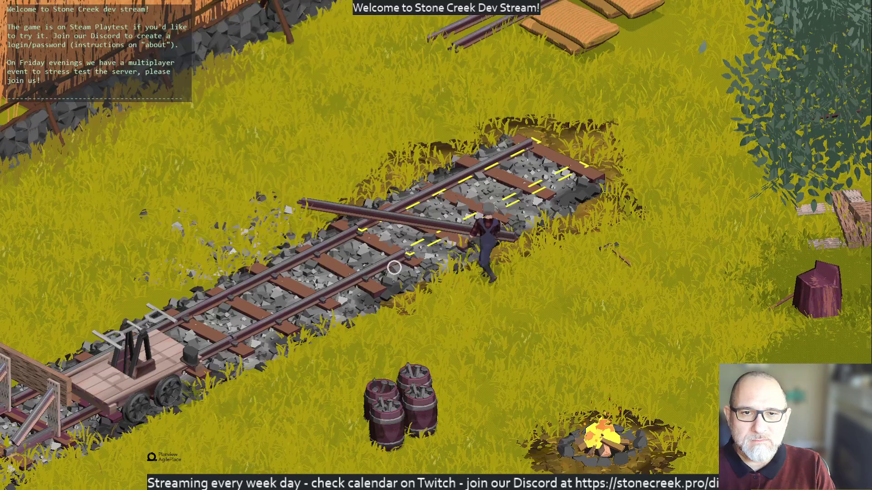
{"action": "key", "text": "d"}
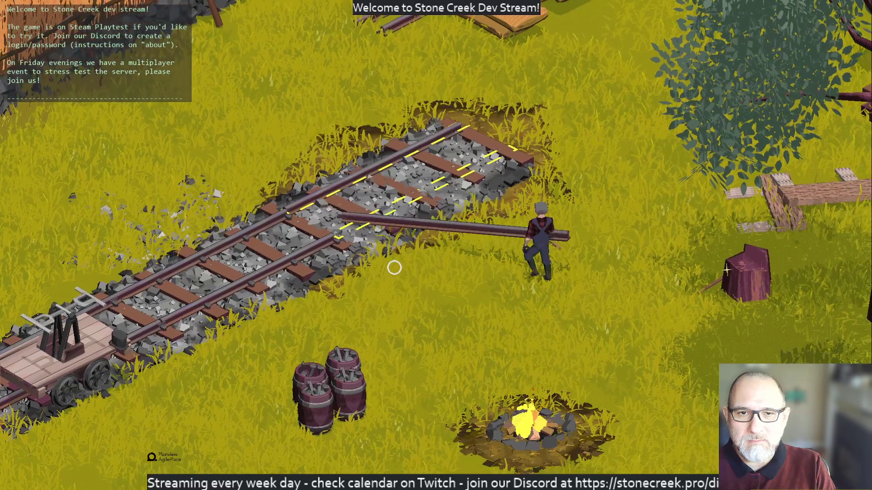
{"action": "key", "text": "w"}
{"action": "key", "text": "w"}
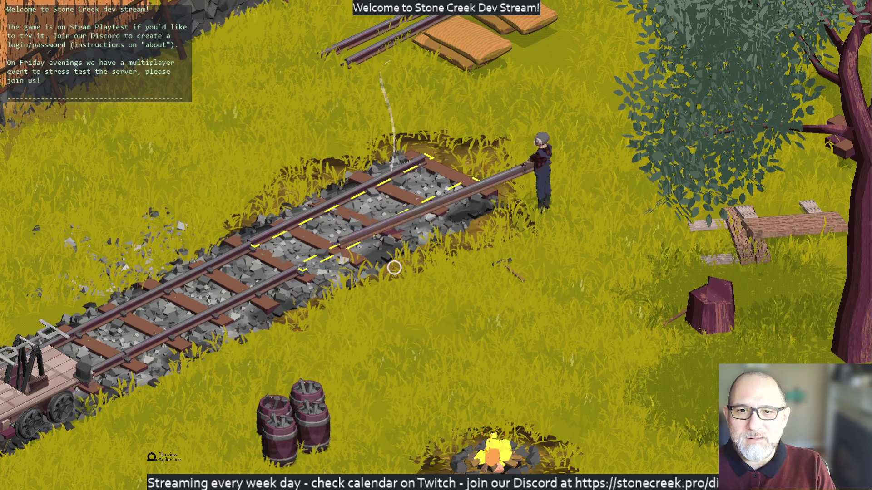
{"action": "key", "text": "w"}
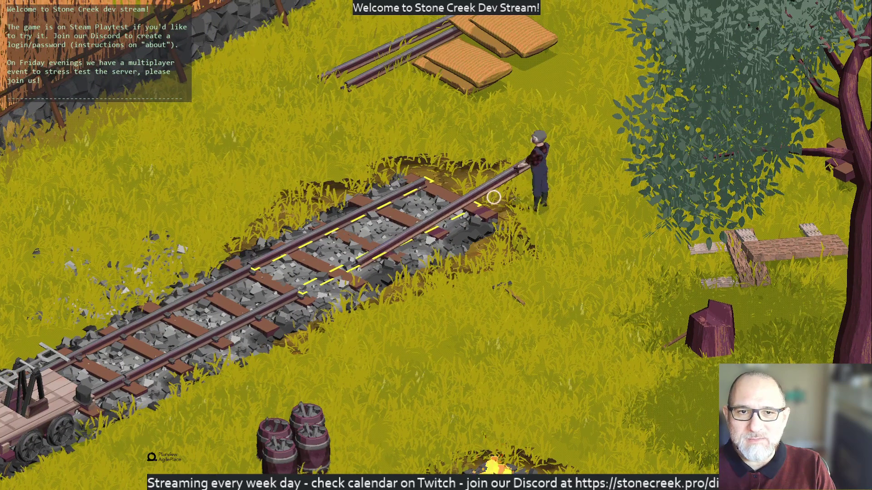
{"action": "left_click", "coordinate": [493, 197]}
Walk back along the track to inspect both new rails.
{"action": "key", "text": "s"}
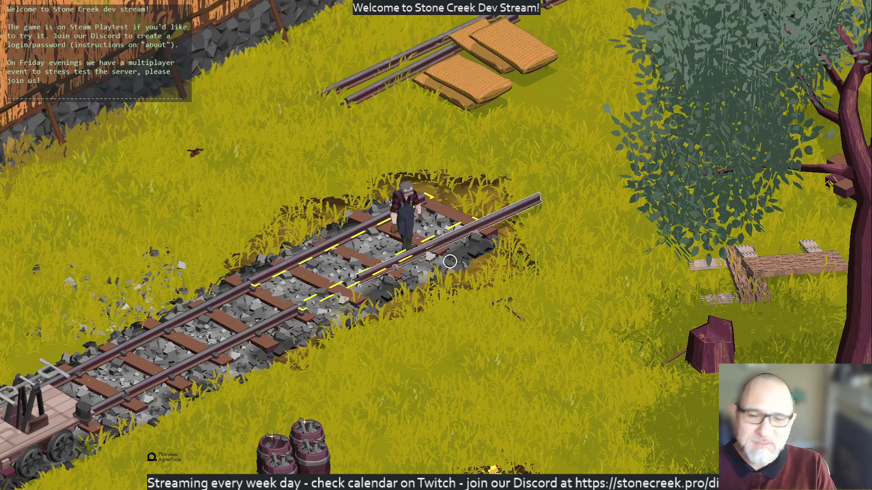
{"action": "key", "text": "s"}
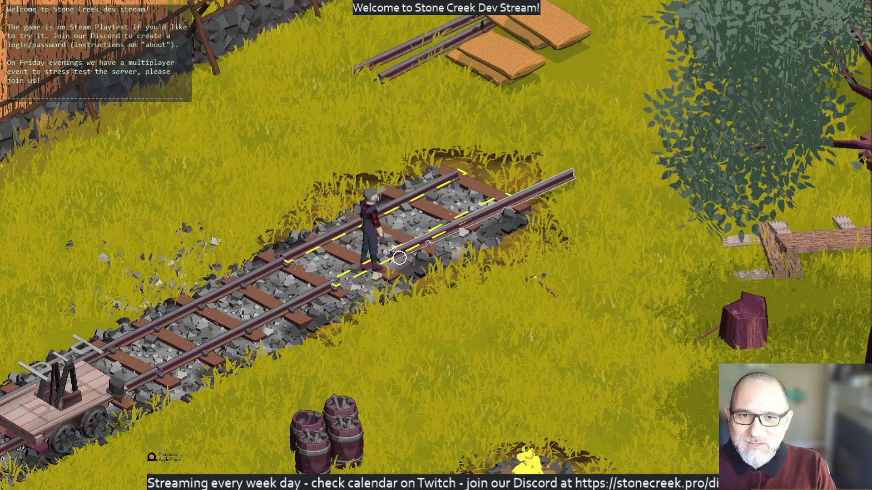
{"action": "key", "text": "a"}
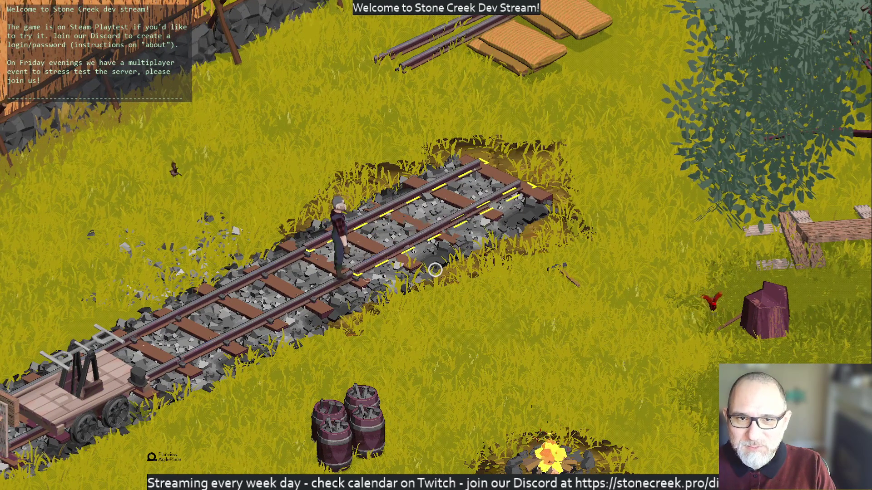
{"action": "key", "text": "w"}
{"action": "key", "text": "w"}
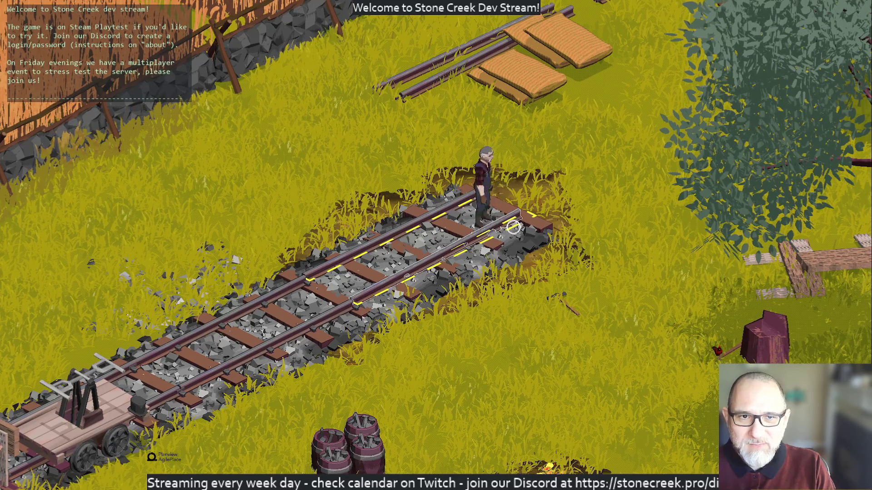
Fix both rails onto the sleepers so the guide lines disappear.
{"action": "left_click", "coordinate": [512, 227]}
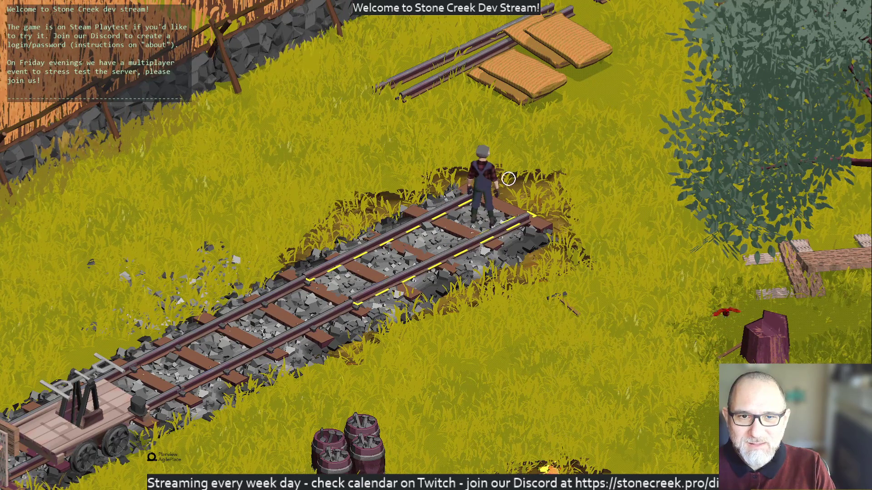
{"action": "key", "text": "d"}
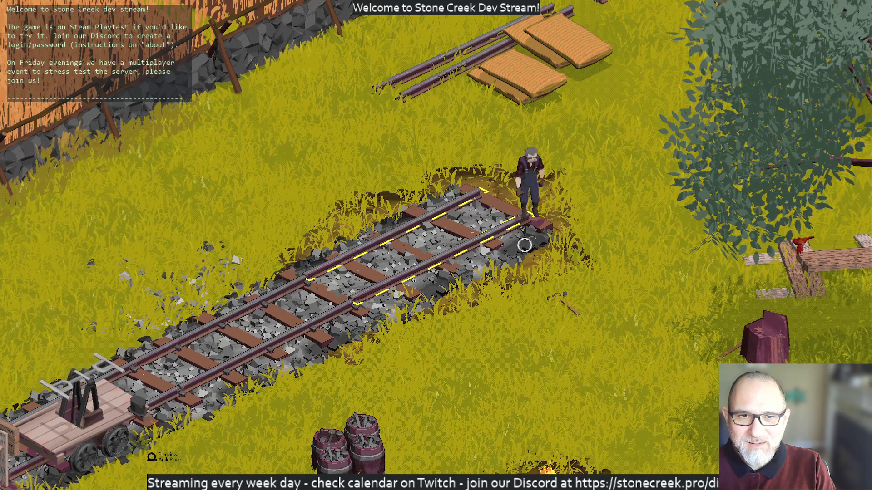
{"action": "key", "text": "a"}
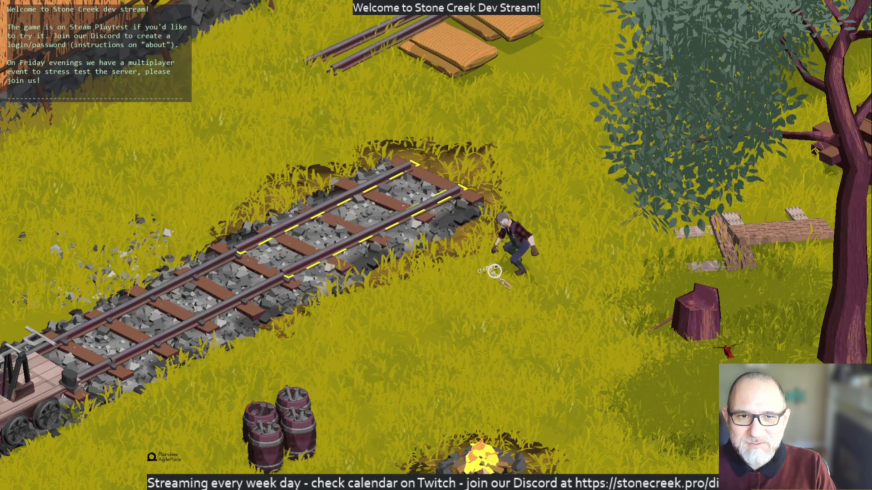
{"action": "key", "text": "d"}
{"action": "key", "text": "w"}
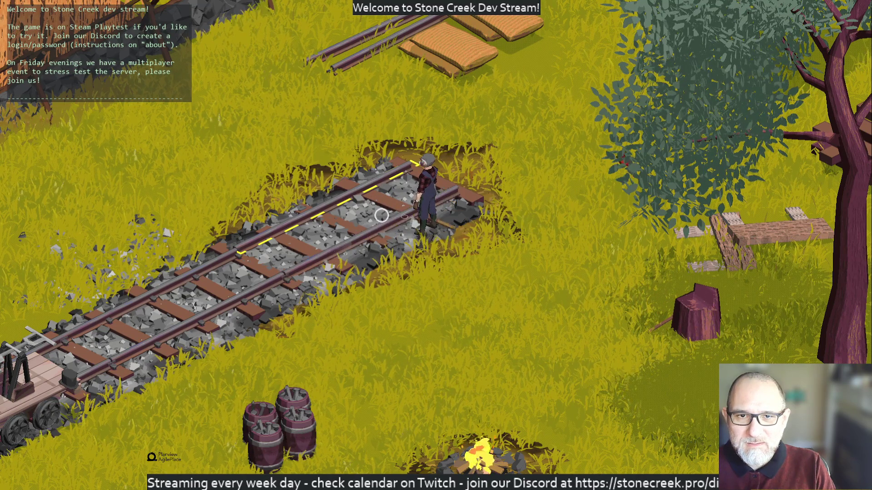
{"action": "key", "text": "a"}
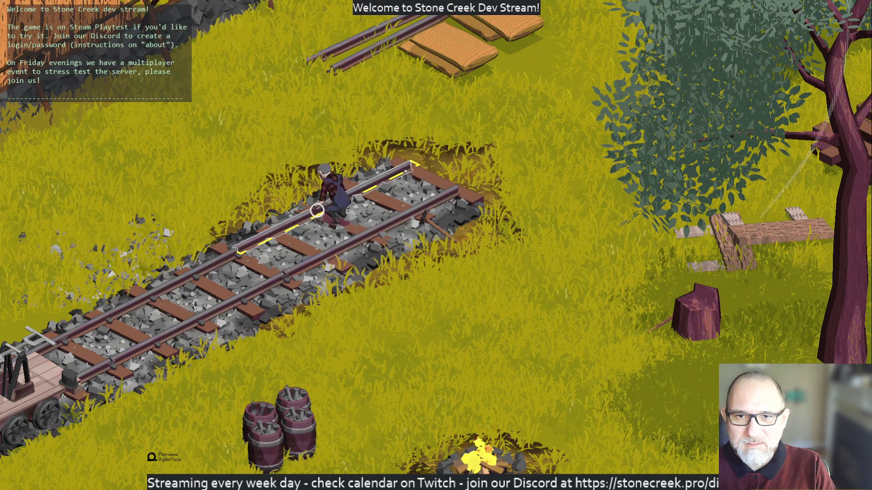
{"action": "left_click", "coordinate": [317, 212]}
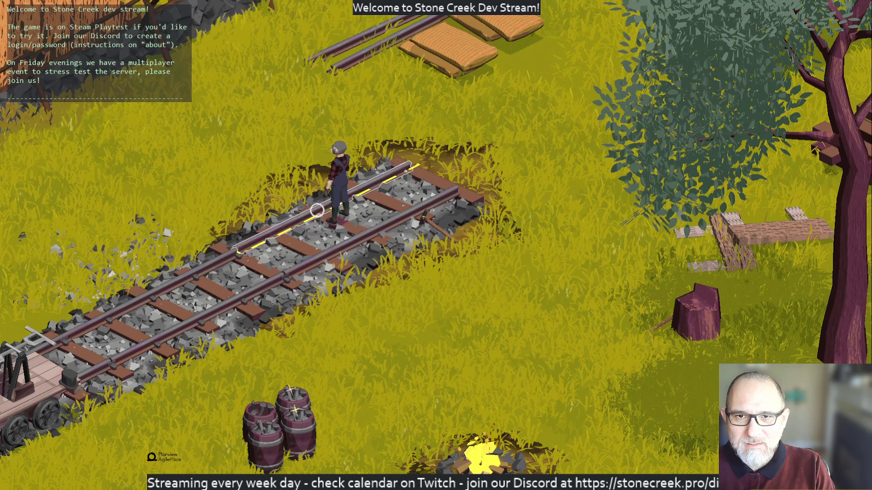
Pick up the tool by the track and head toward the barrels.
{"action": "left_click", "coordinate": [398, 219]}
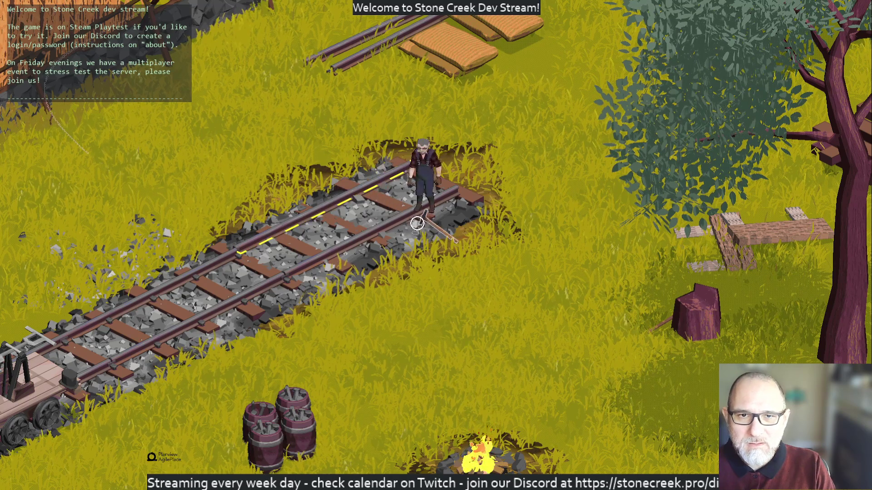
{"action": "left_click", "coordinate": [427, 224]}
{"action": "left_click", "coordinate": [315, 198]}
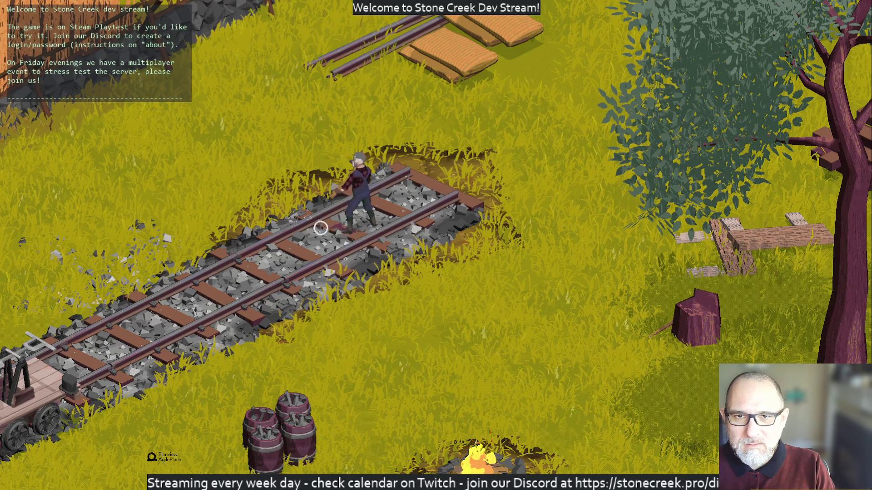
{"action": "left_click", "coordinate": [382, 268]}
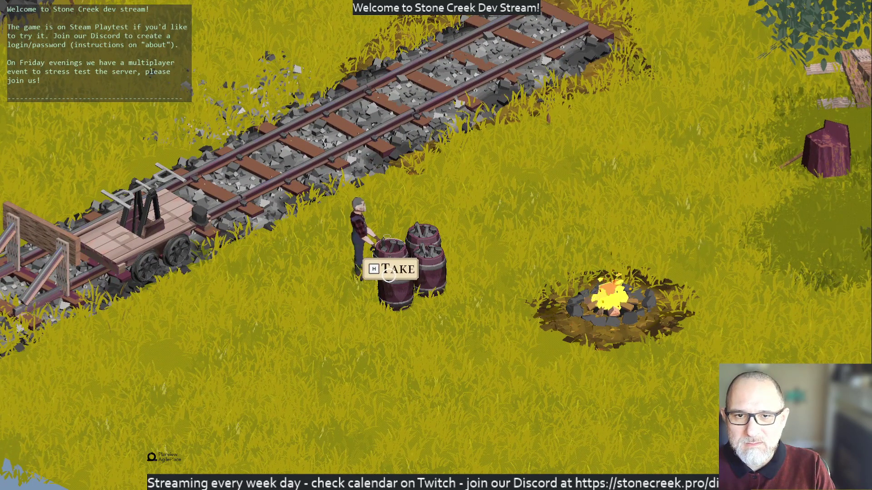
Carry a barrel from the campfire group to the end of the new track.
{"action": "left_click", "coordinate": [413, 190]}
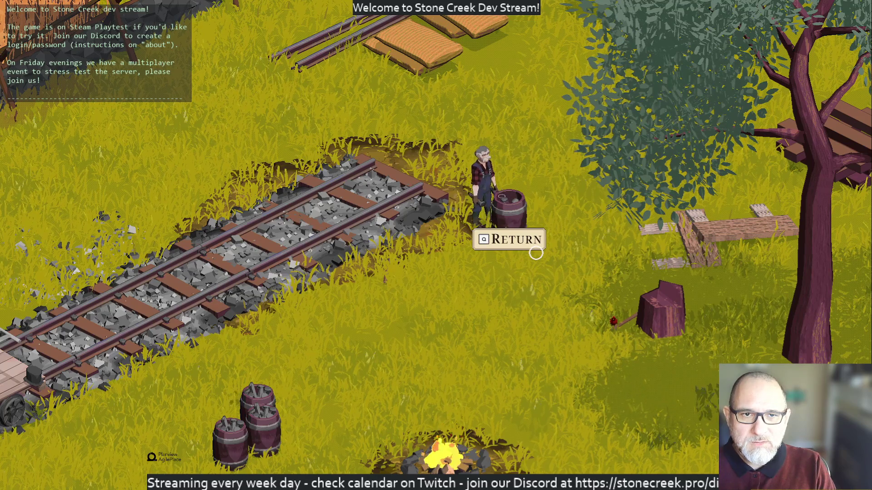
{"action": "key", "text": "a"}
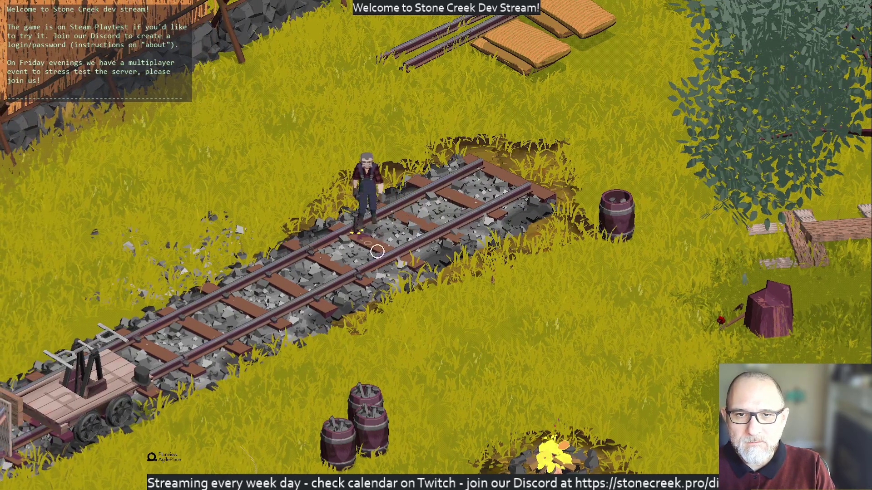
Hammer spikes into several sleepers to fasten the new rails.
{"action": "left_click", "coordinate": [394, 248]}
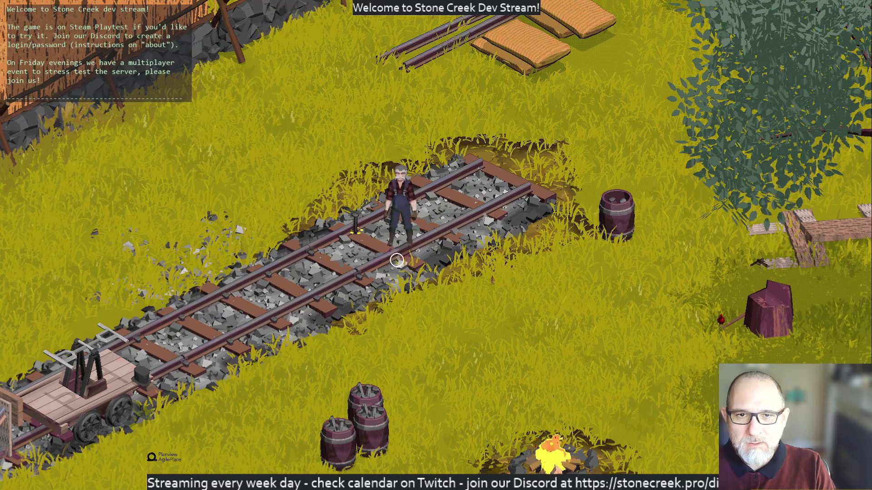
{"action": "key", "text": "d"}
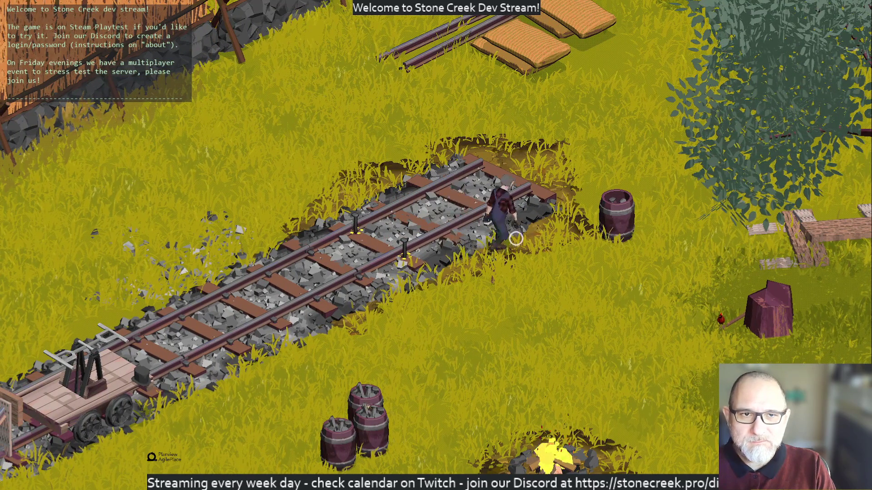
{"action": "key", "text": "d"}
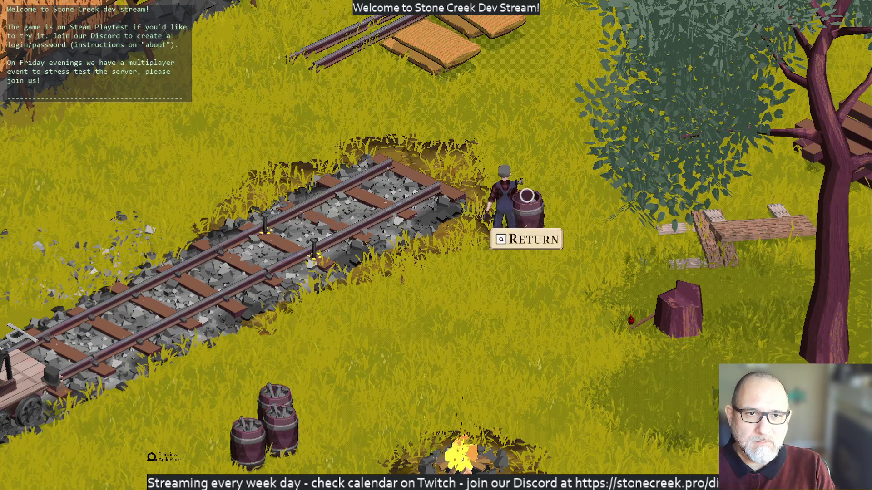
{"action": "left_click_drag", "start_coordinate": [474, 216], "coordinate": [351, 232]}
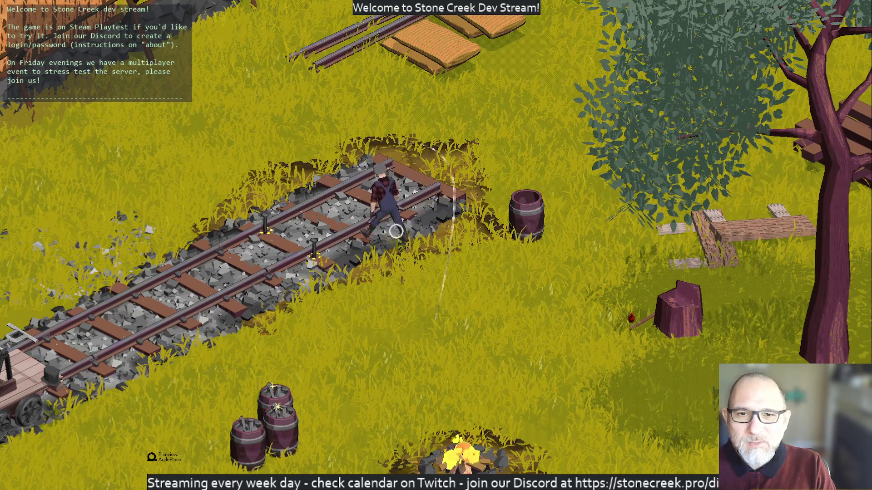
{"action": "left_click_drag", "start_coordinate": [345, 234], "coordinate": [327, 210]}
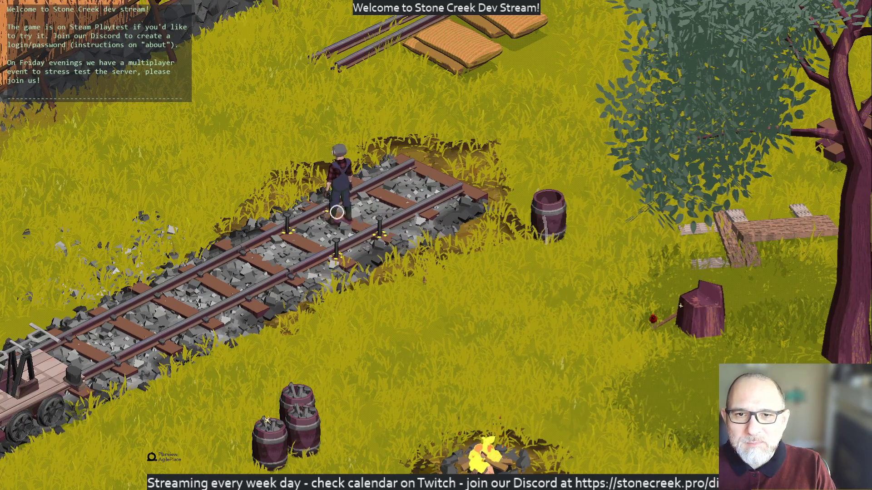
Take a second barrel from the campfire group and carry it toward the track.
{"action": "left_click_drag", "start_coordinate": [421, 217], "coordinate": [518, 220]}
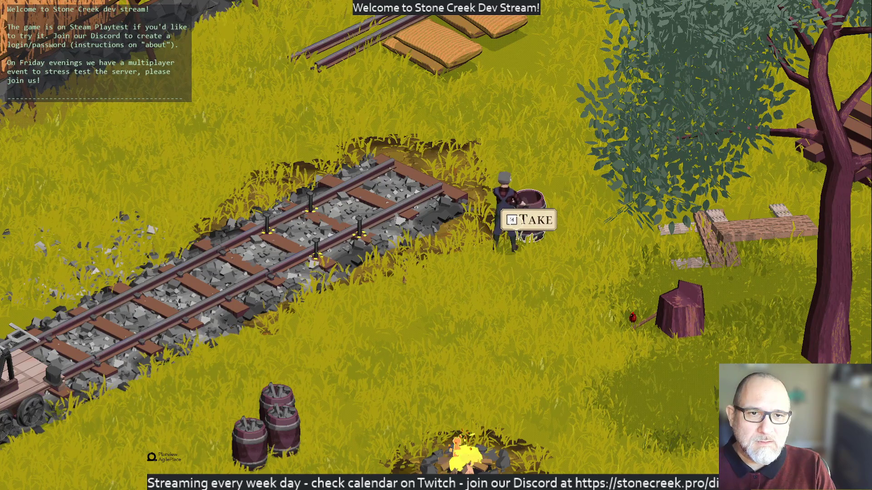
{"action": "mouse_move", "coordinate": [445, 290]}
{"action": "left_mouse_down"}
{"action": "mouse_move", "coordinate": [365, 301]}
{"action": "mouse_move", "coordinate": [389, 250]}
{"action": "mouse_move", "coordinate": [426, 213]}
{"action": "mouse_move", "coordinate": [436, 180]}
{"action": "left_mouse_up"}
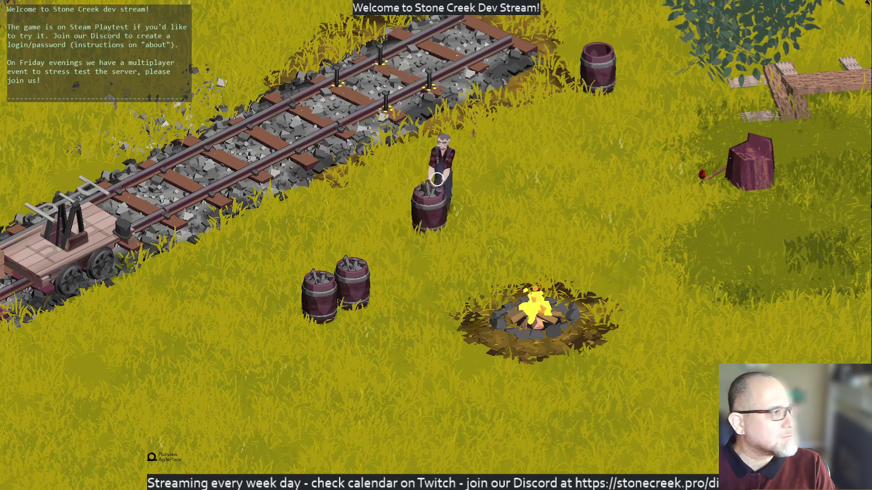
Set the carried barrel beside the other one and walk a loop along and across the new track.
{"action": "key", "text": "w"}
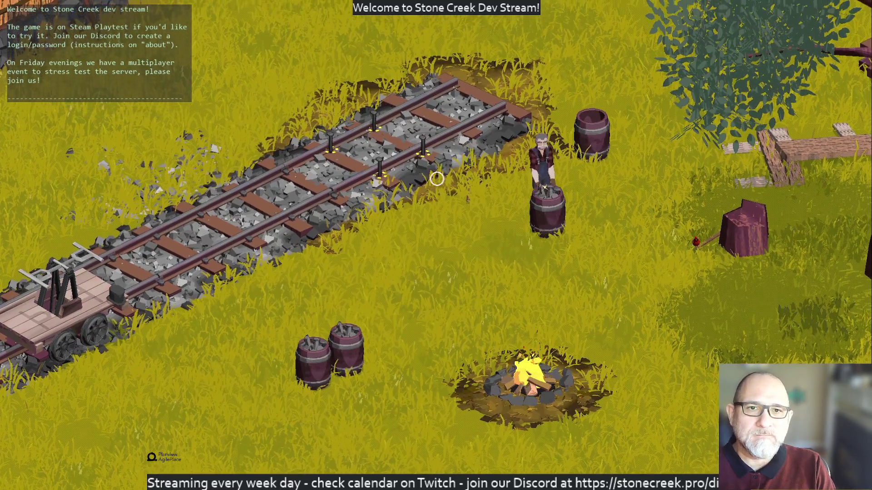
{"action": "key", "text": "w"}
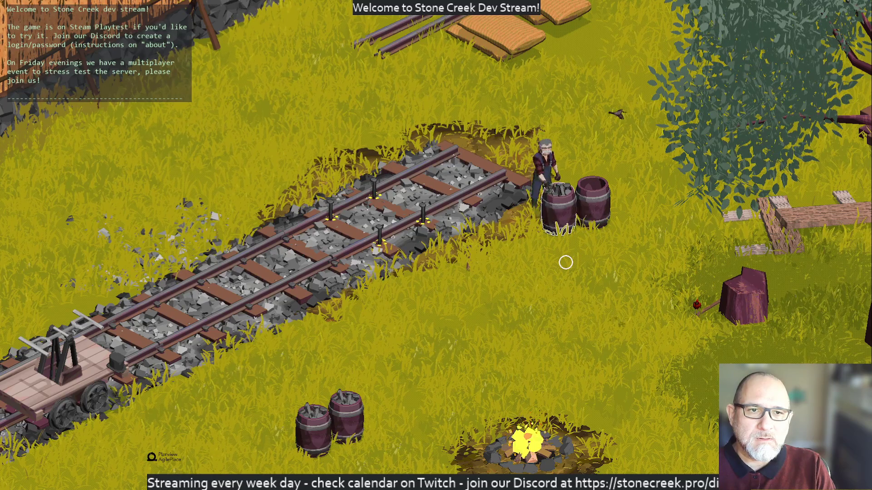
{"action": "key", "text": "a"}
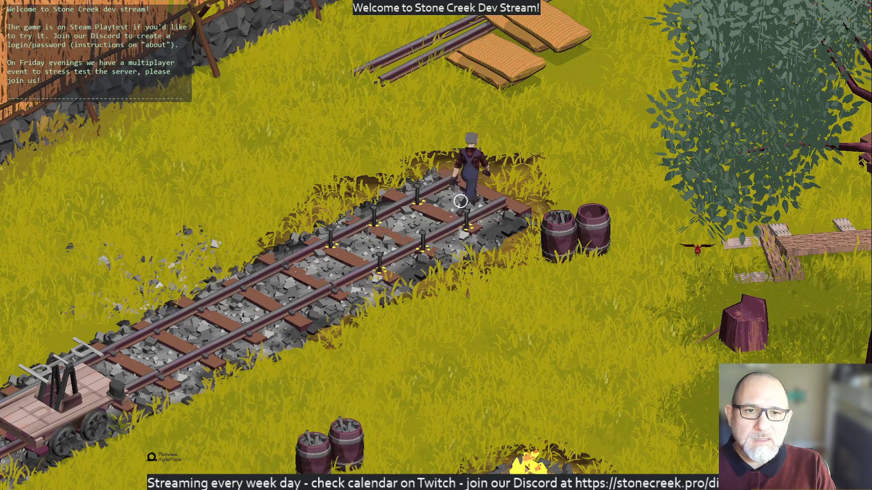
{"action": "key", "text": "w"}
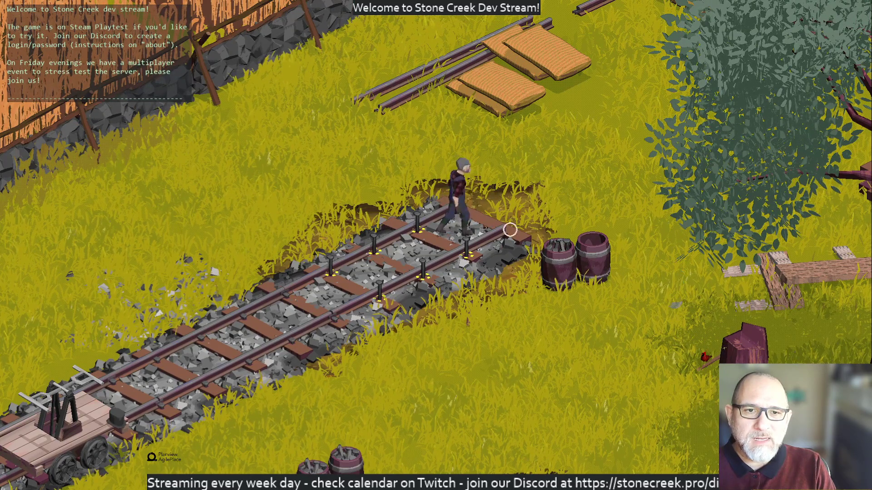
{"action": "key", "text": "a"}
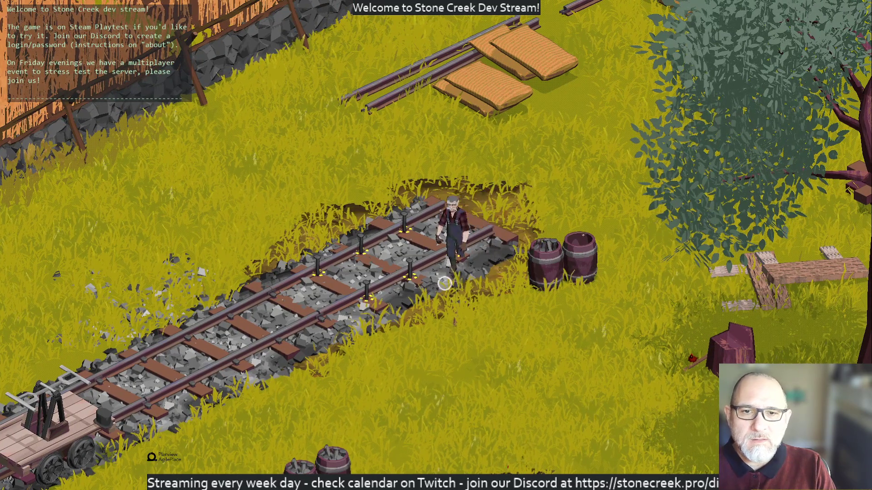
{"action": "key", "text": "a"}
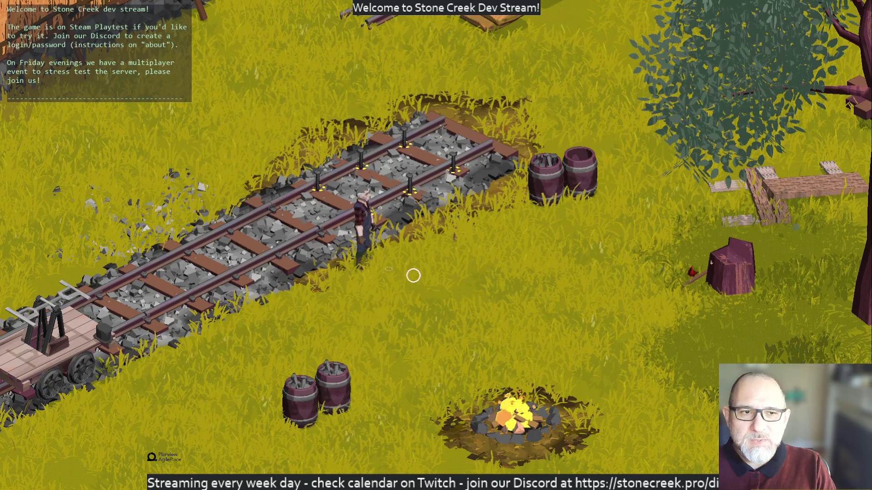
{"action": "key", "text": "w"}
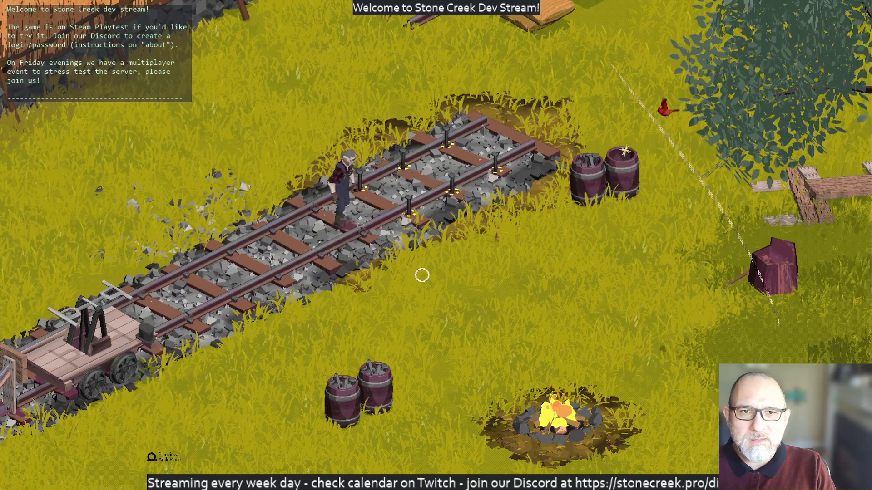
Return to the barrels and pull the front barrel aside to reach the one behind it.
{"action": "key", "text": "d"}
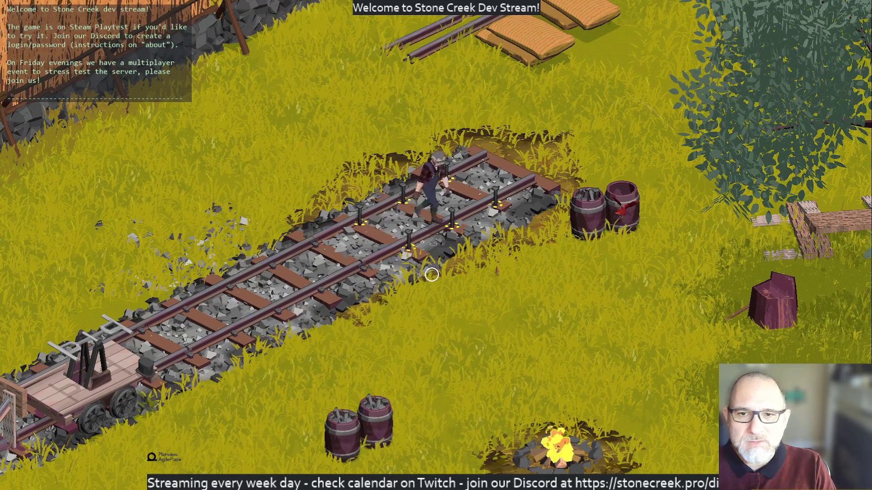
{"action": "key", "text": "d"}
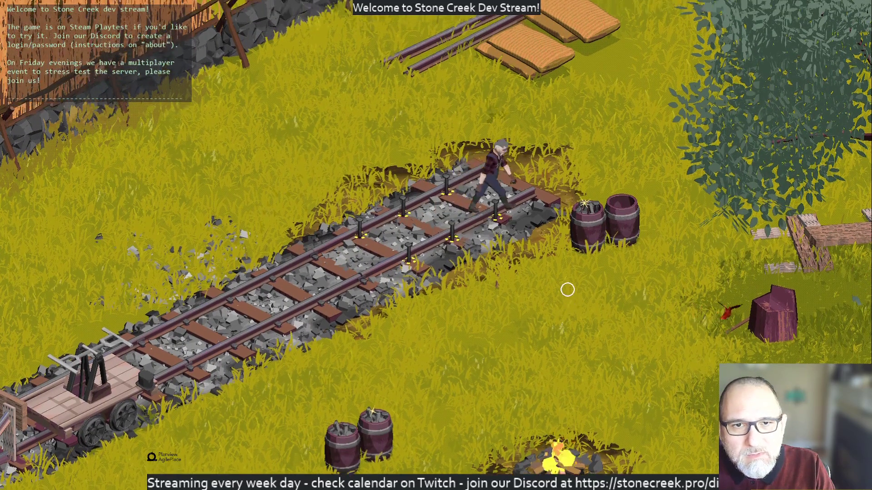
{"action": "key", "text": "s"}
{"action": "key", "text": "s"}
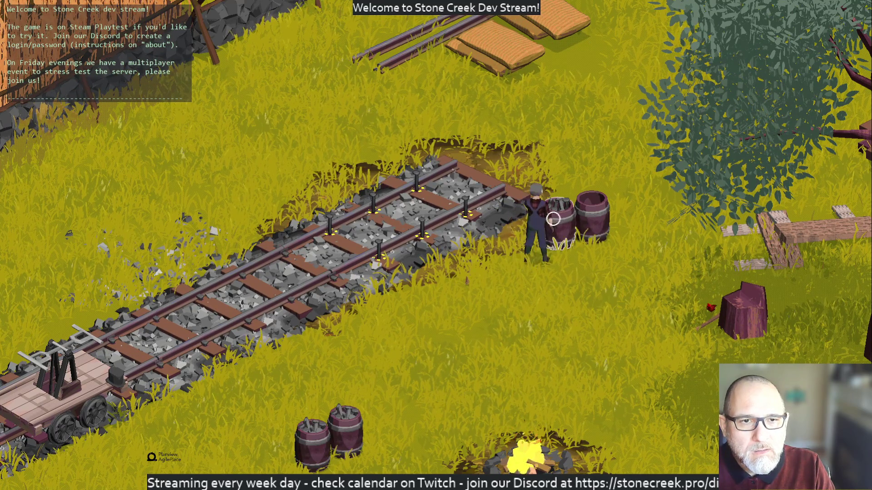
{"action": "key", "text": "d"}
{"action": "key", "text": "d"}
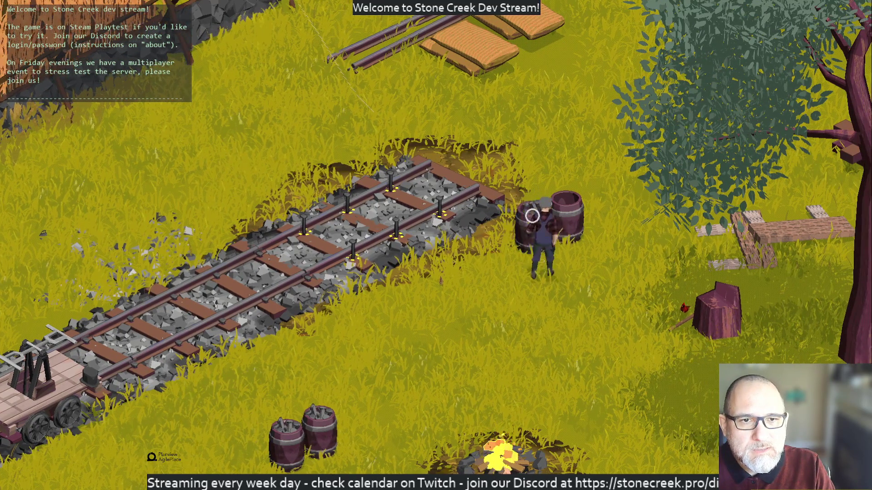
{"action": "key", "text": "a"}
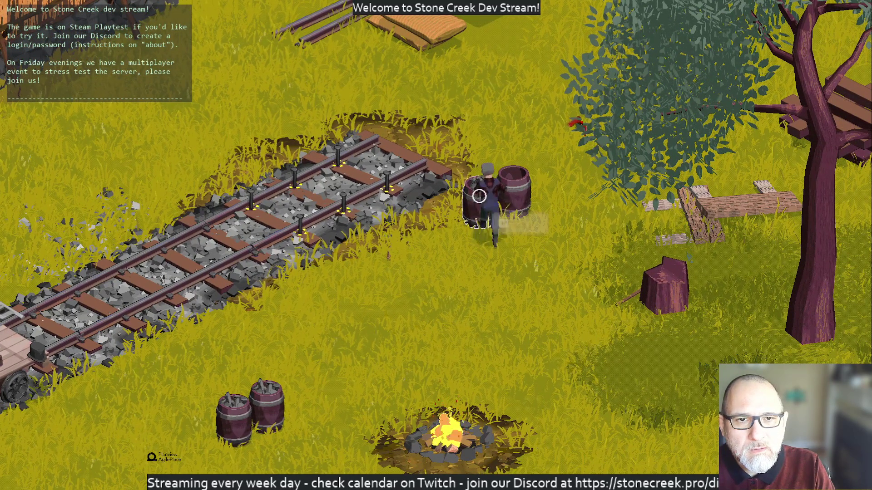
{"action": "key", "text": "h"}
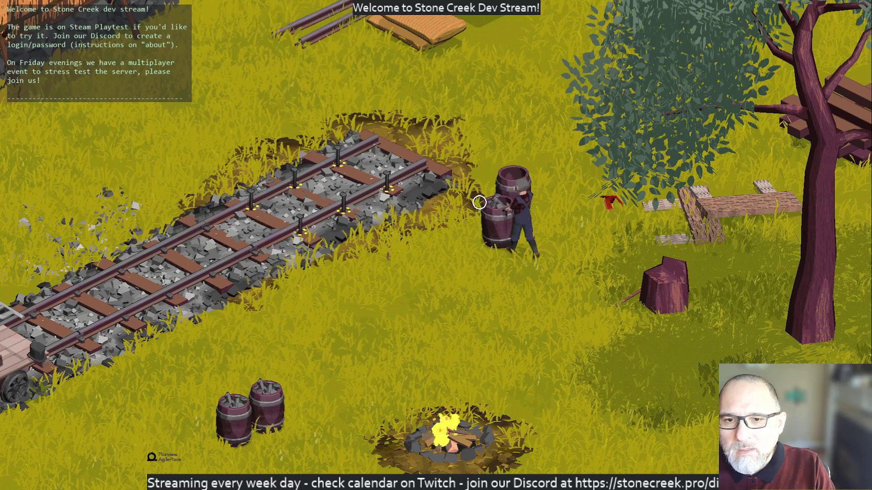
{"action": "key", "text": "d"}
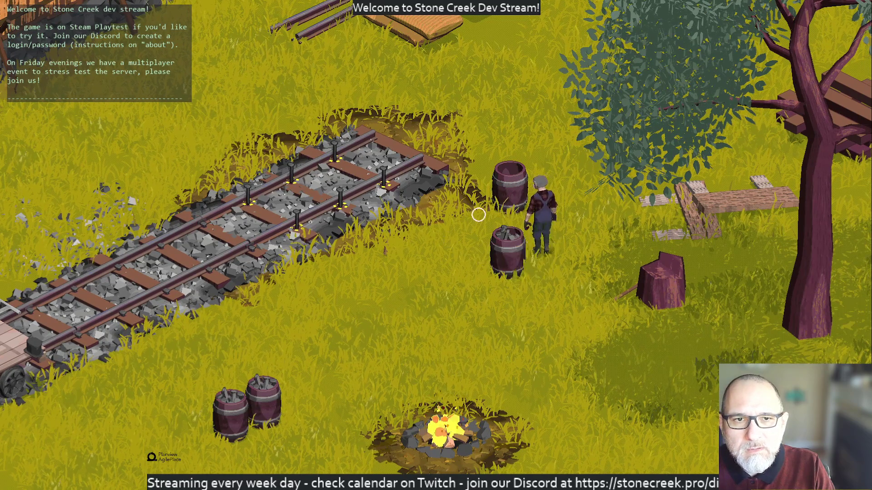
Carry the spike barrel to the track and move along the rails with the hammer between spike spots.
{"action": "key", "text": "w"}
{"action": "key", "text": "h"}
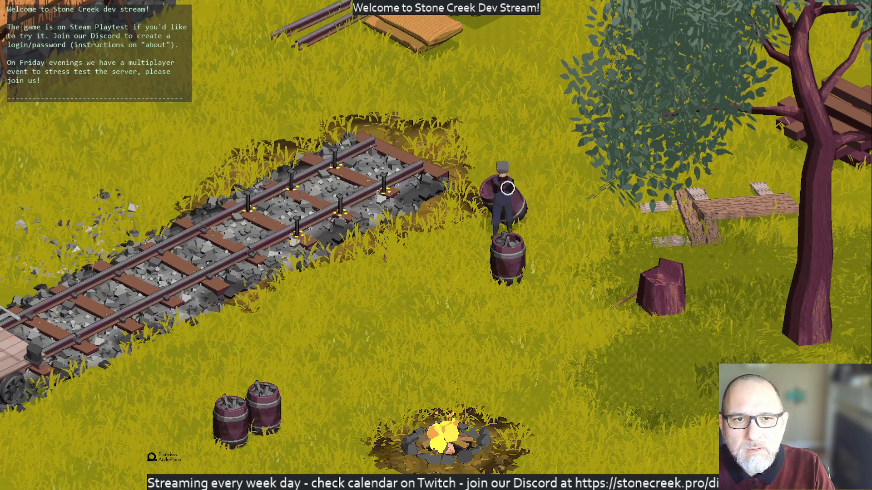
{"action": "key", "text": "d"}
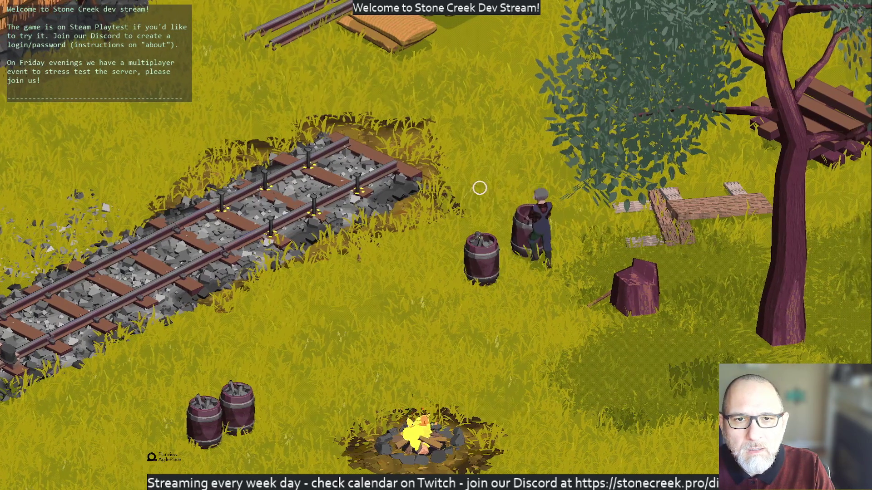
{"action": "key", "text": "a"}
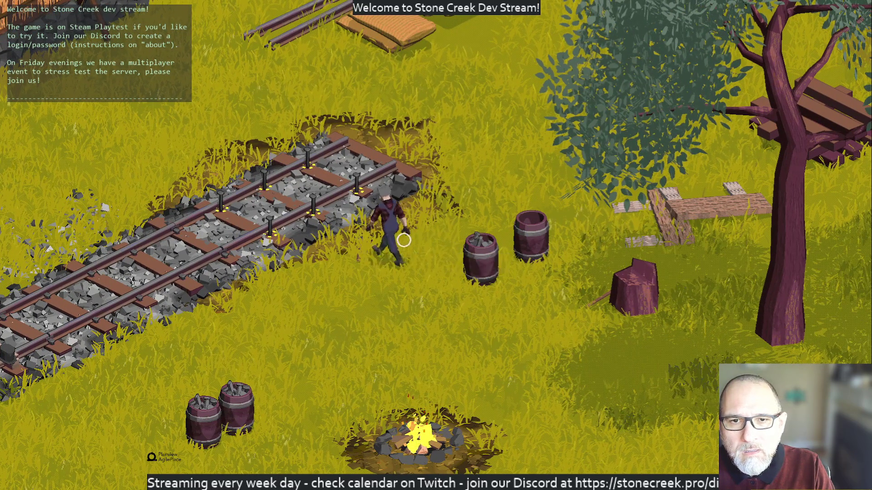
{"action": "key", "text": "d"}
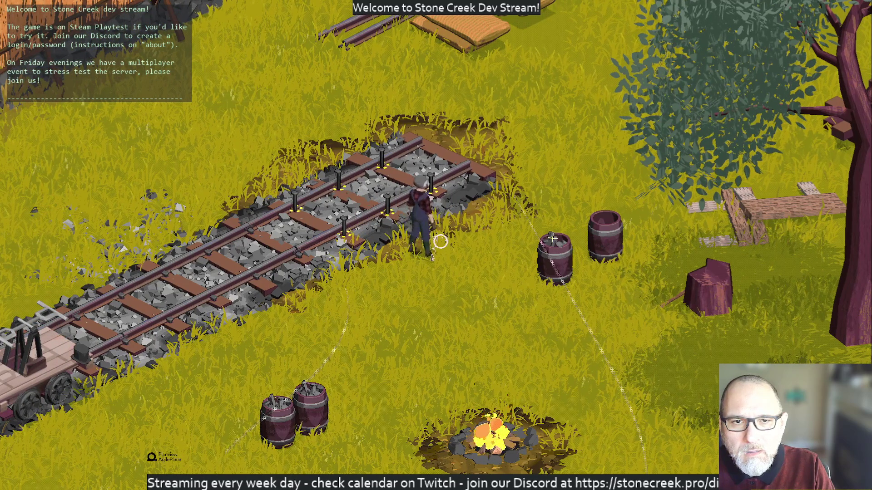
{"action": "key", "text": "a"}
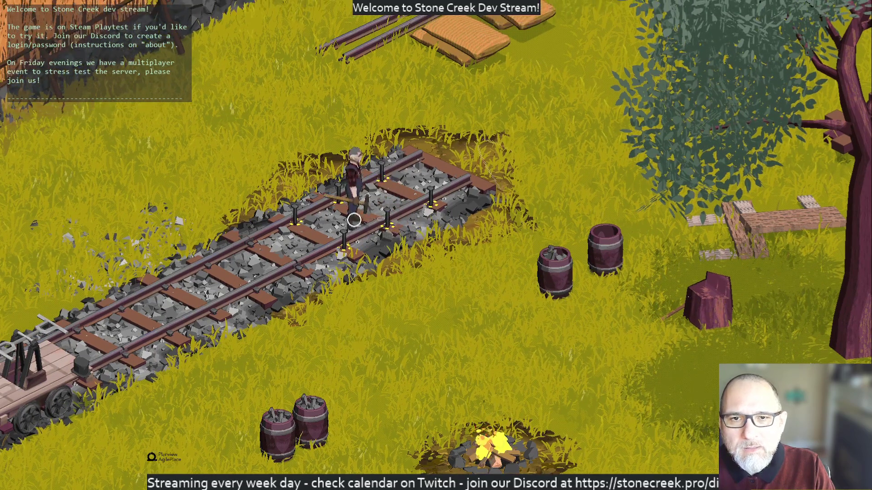
{"action": "key", "text": "d"}
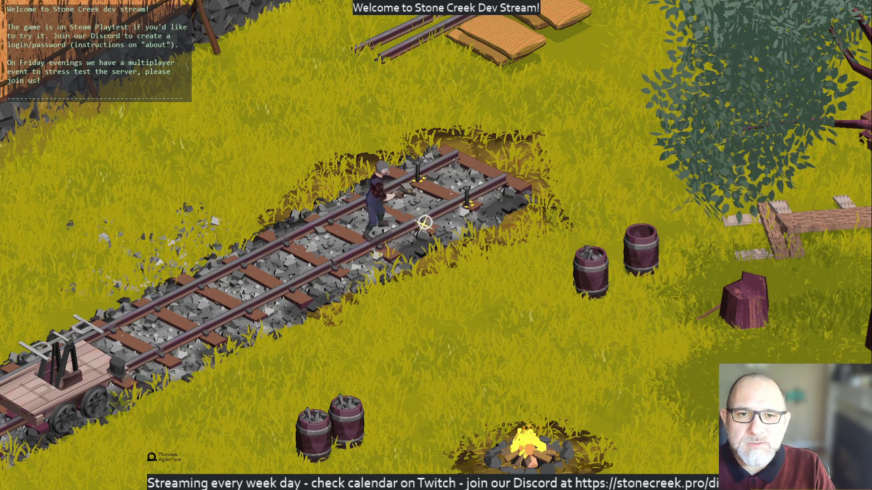
Hammer a spike into the rail and continue along the track toward its far end.
{"action": "key", "text": "a"}
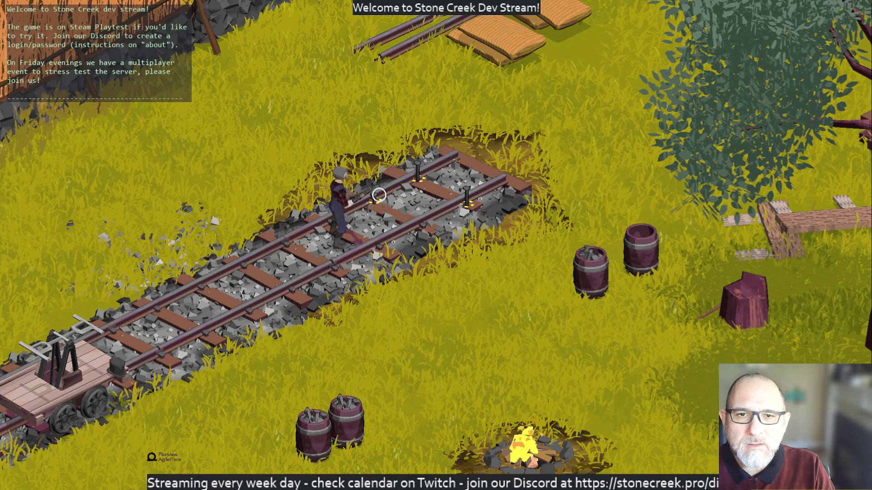
{"action": "left_click", "coordinate": [376, 195]}
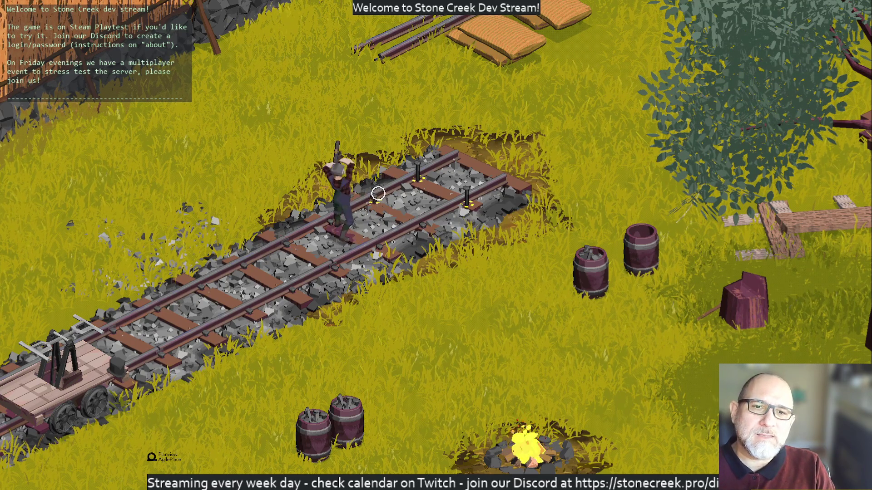
{"action": "left_click", "coordinate": [374, 195]}
{"action": "left_click", "coordinate": [394, 176]}
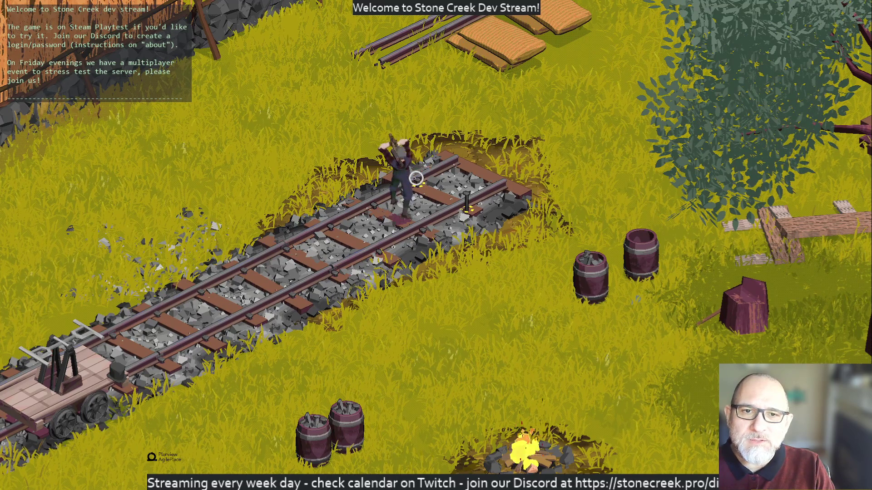
Advance spot by spot to the track end, then walk over to the spike barrels.
{"action": "left_click", "coordinate": [463, 209]}
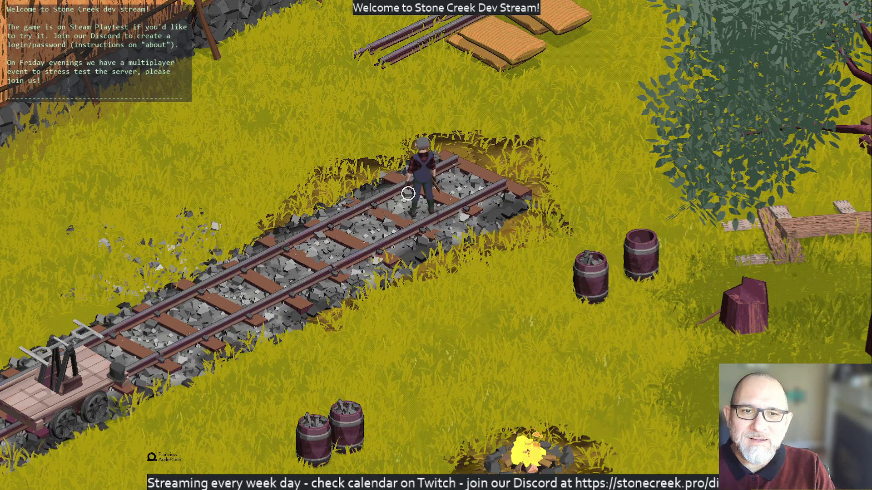
{"action": "left_click", "coordinate": [513, 228]}
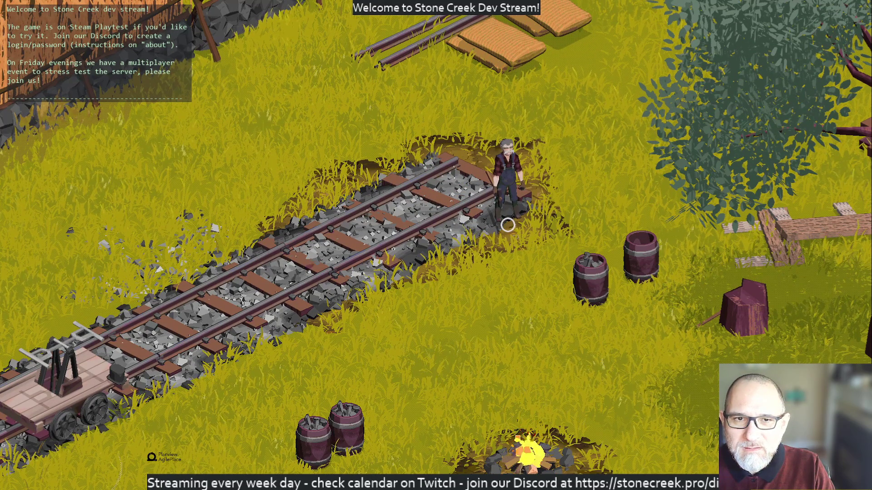
{"action": "left_click", "coordinate": [399, 170]}
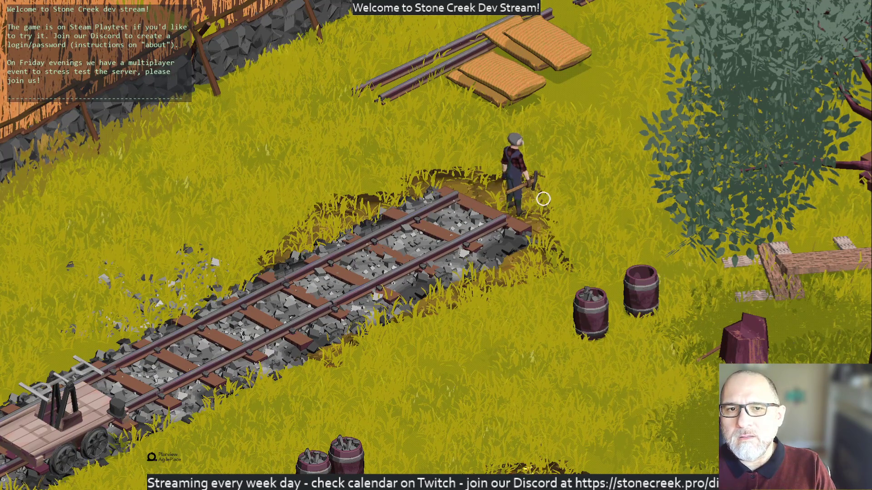
{"action": "left_click", "coordinate": [563, 260]}
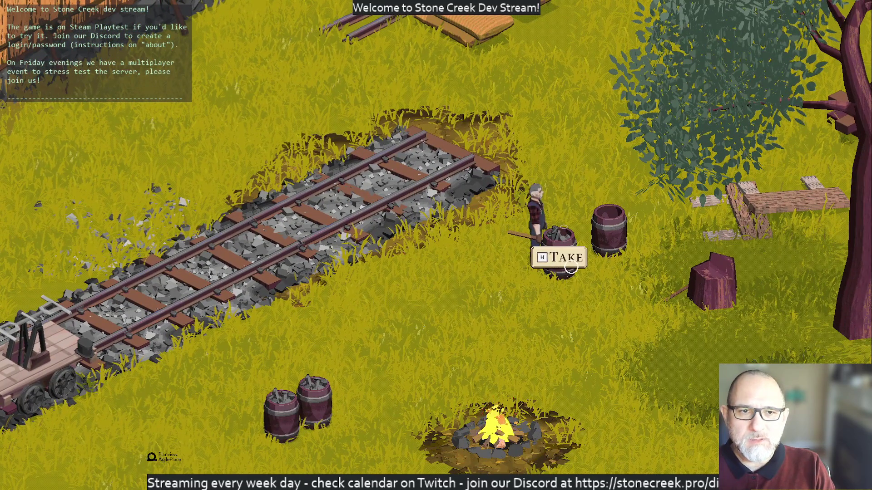
Take spikes from the barrel and drive one in at the far end of the track.
{"action": "key", "text": "h"}
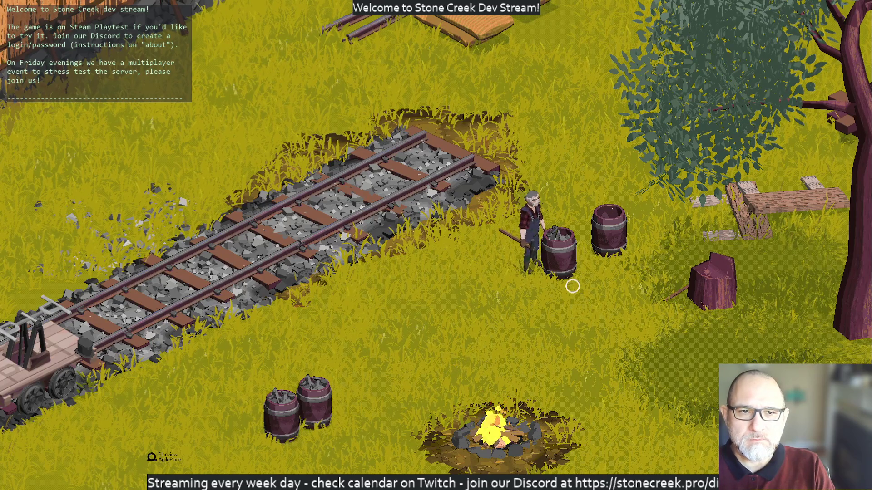
{"action": "left_click", "coordinate": [466, 195]}
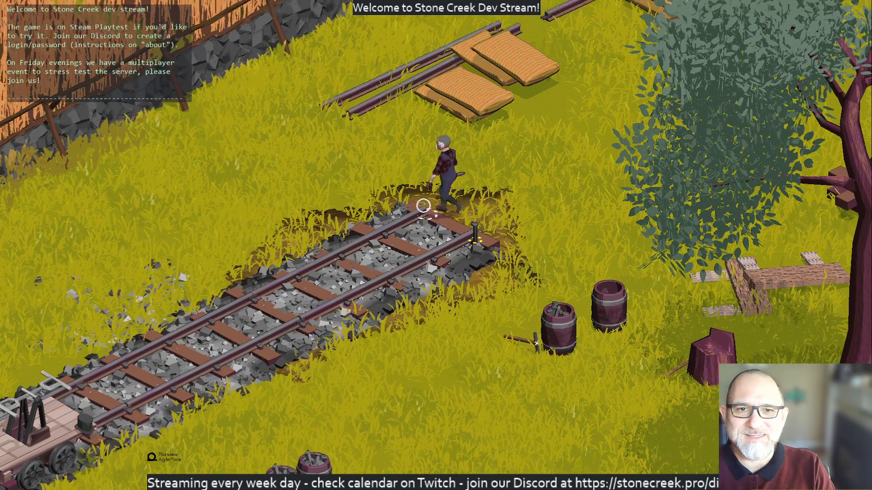
{"action": "left_click", "coordinate": [423, 218]}
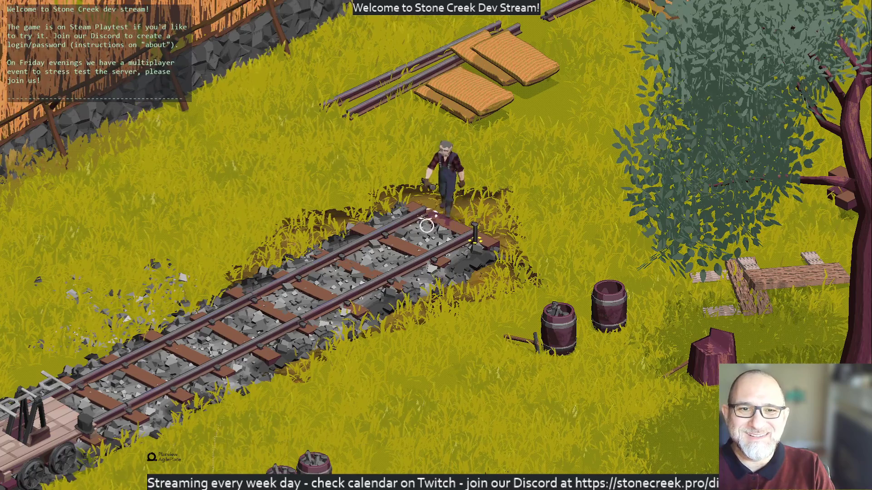
Fetch the dropped hammer from beside the barrels and return to the track end.
{"action": "left_click", "coordinate": [494, 287]}
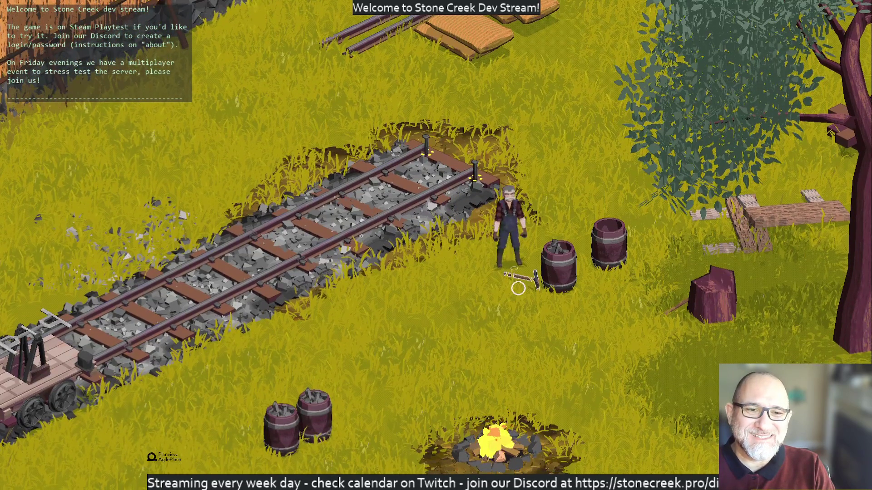
{"action": "left_click", "coordinate": [521, 280]}
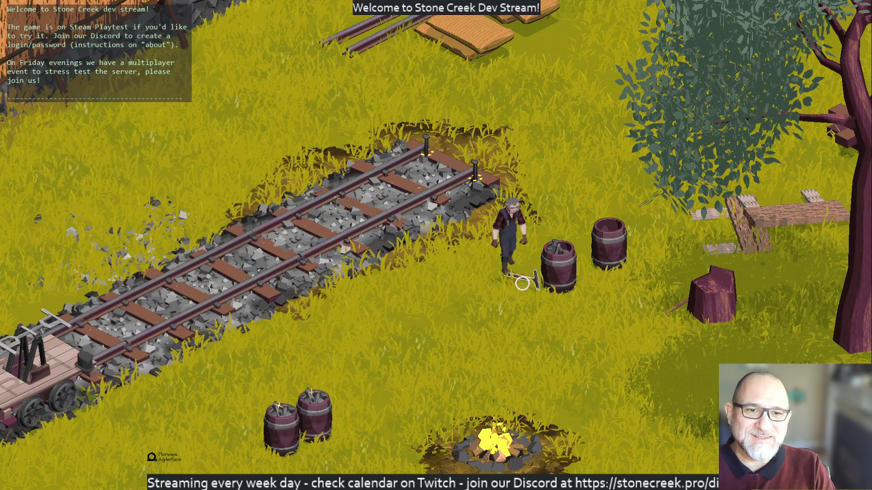
{"action": "left_click", "coordinate": [468, 243]}
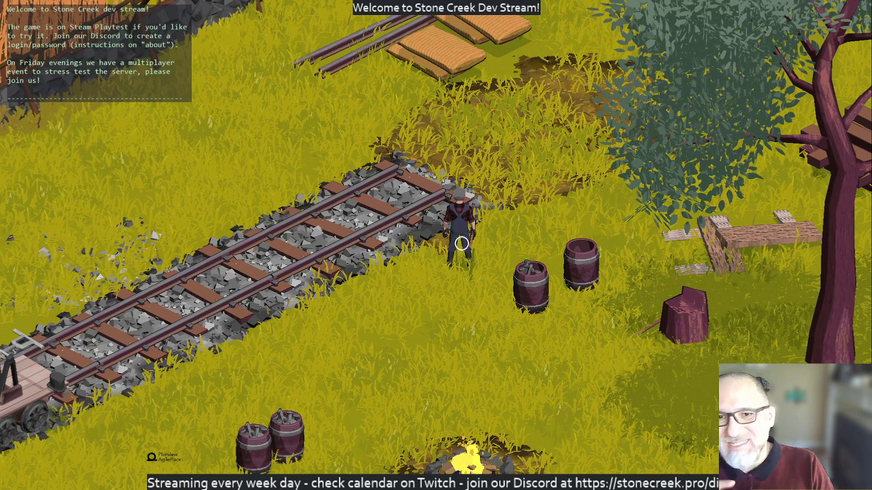
{"action": "left_click", "coordinate": [430, 217]}
{"action": "key", "text": "w"}
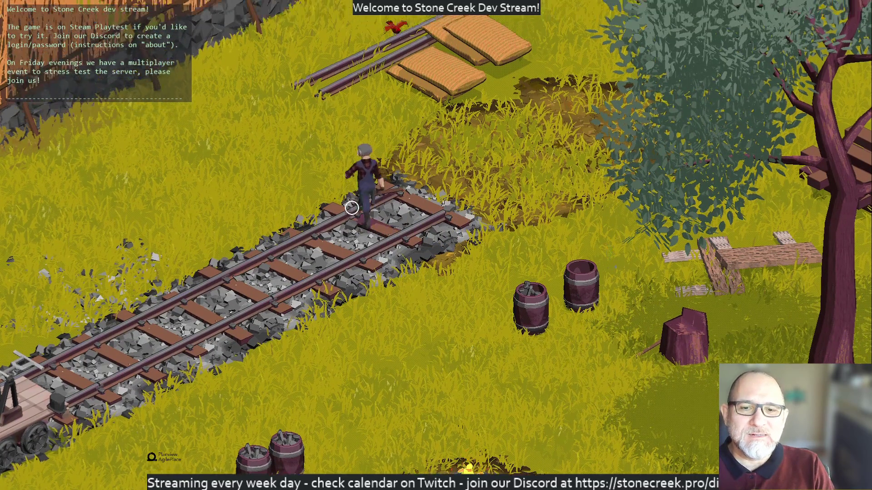
{"action": "key", "text": "w"}
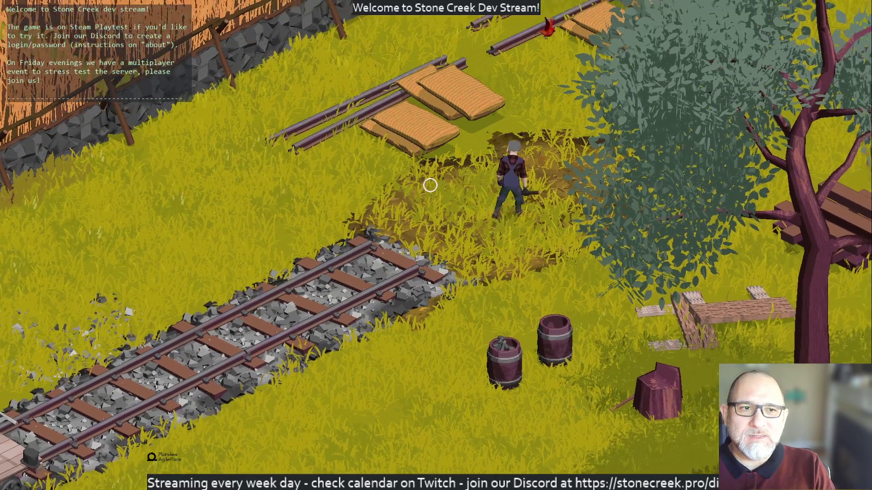
{"action": "key", "text": "w"}
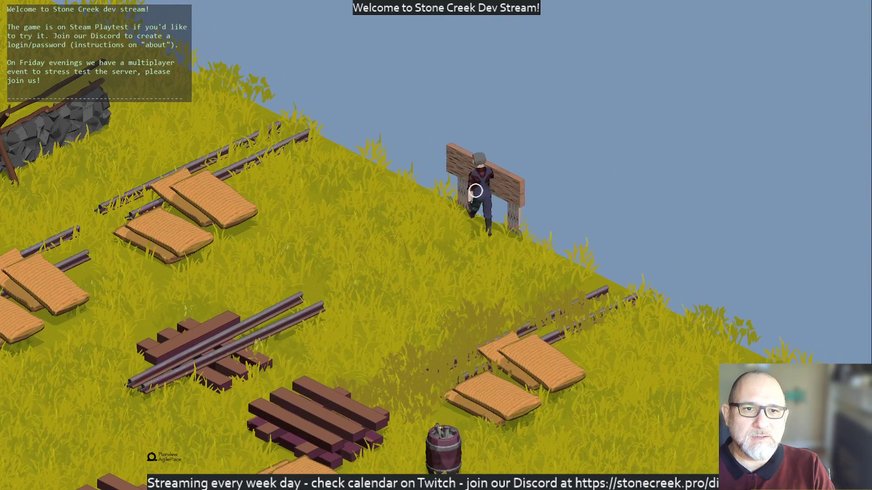
{"action": "key", "text": "a"}
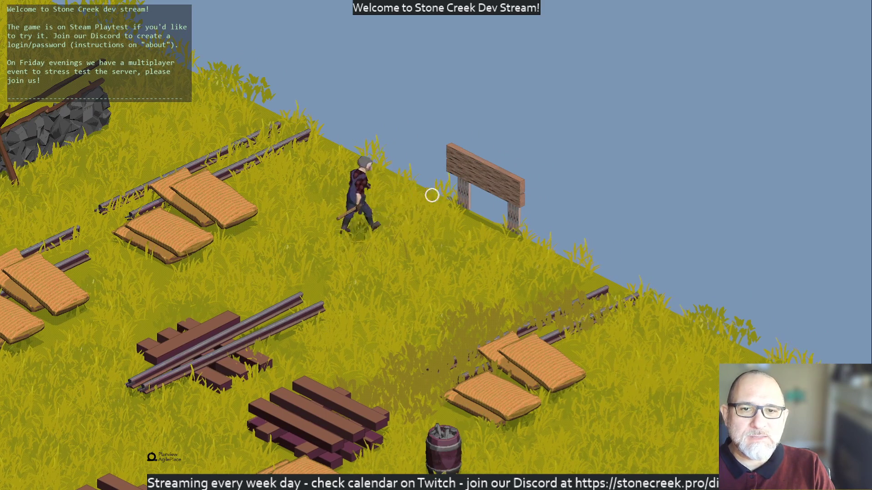
{"action": "key", "text": "s"}
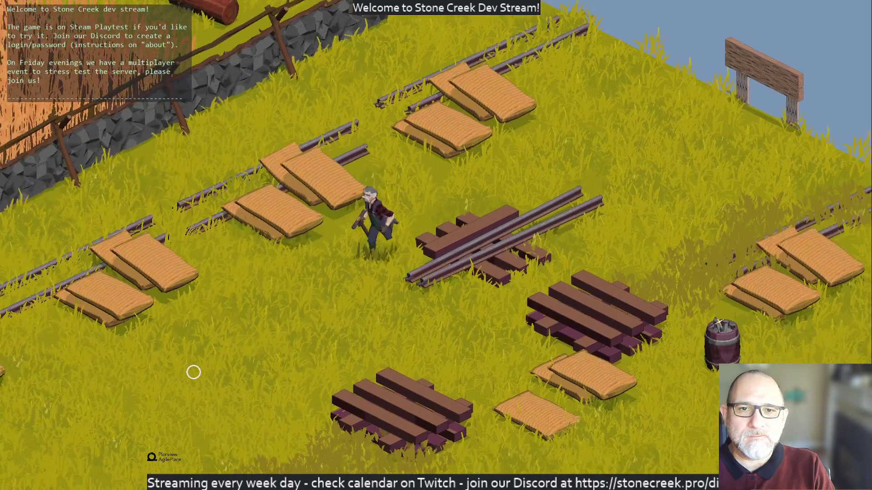
{"action": "key", "text": "s"}
{"action": "key", "text": "s"}
{"action": "key", "text": "s"}
{"action": "key", "text": "d"}
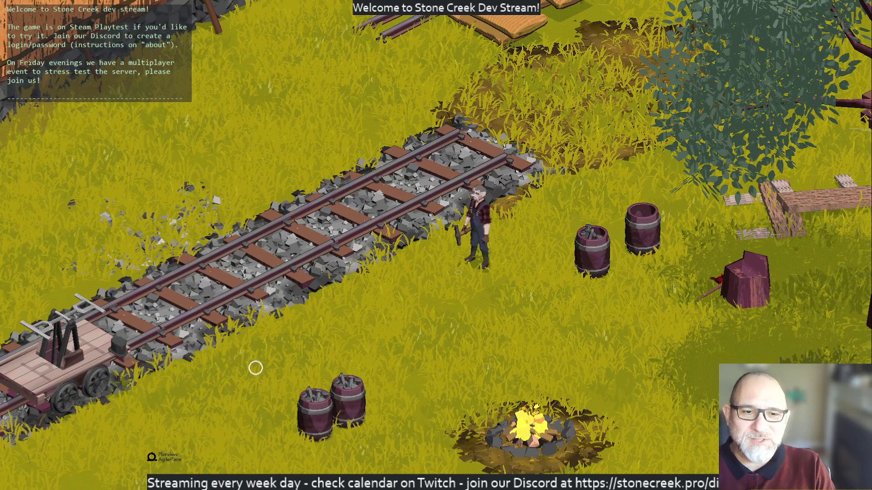
Save the game from the Pause menu and quit out to the desktop.
{"action": "key", "text": "Escape"}
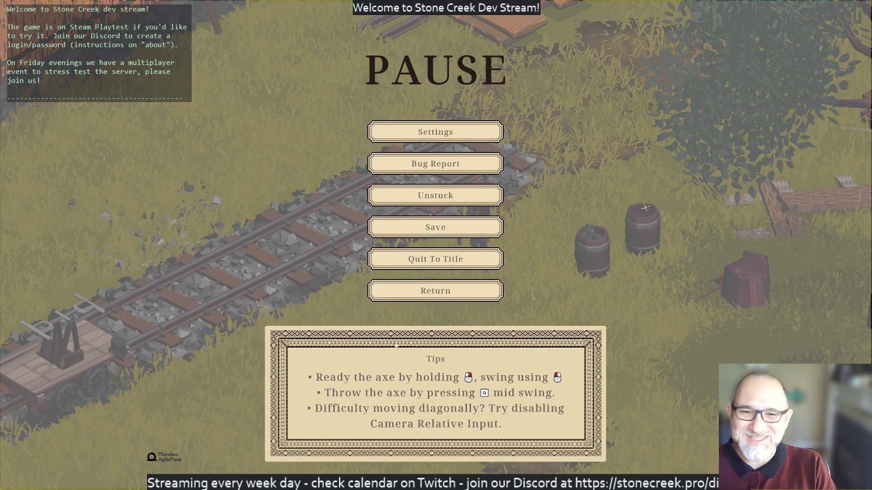
{"action": "left_click", "coordinate": [463, 228]}
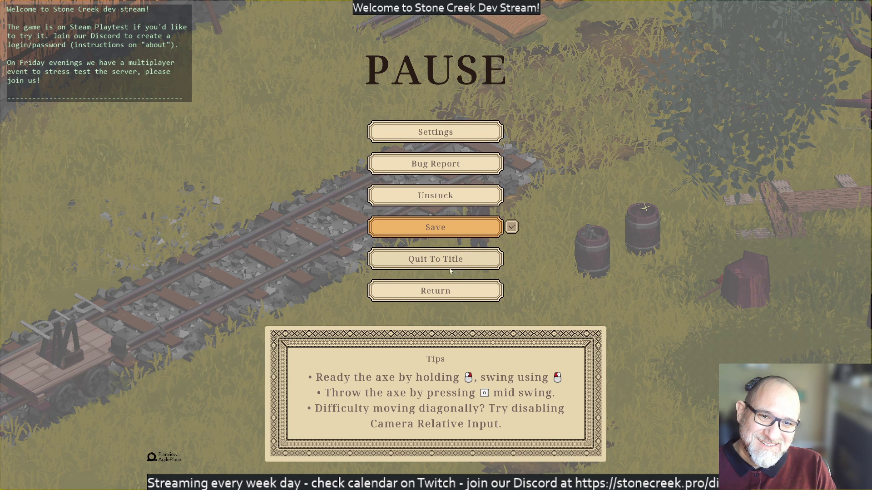
{"action": "left_click", "coordinate": [434, 263]}
{"action": "left_click", "coordinate": [553, 375]}
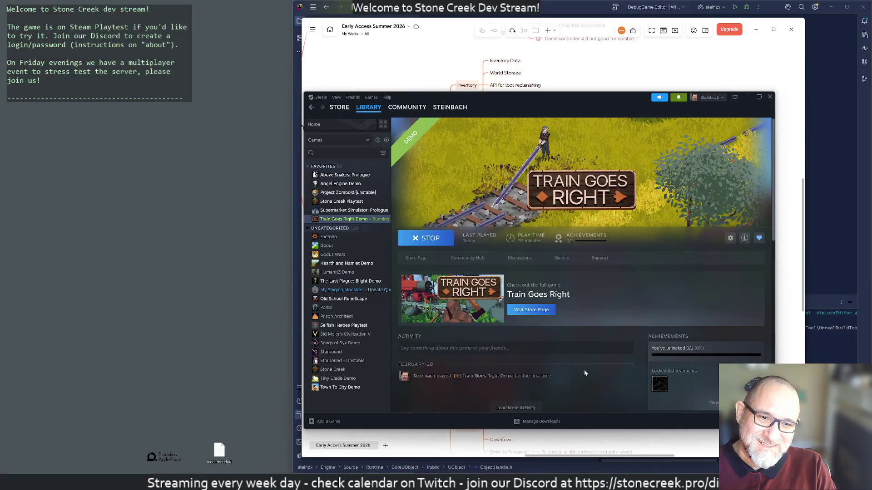
Close the Steam library, minimize Xmind, and drag the Build panel down to enlarge the solution tree.
{"action": "left_click", "coordinate": [770, 98]}
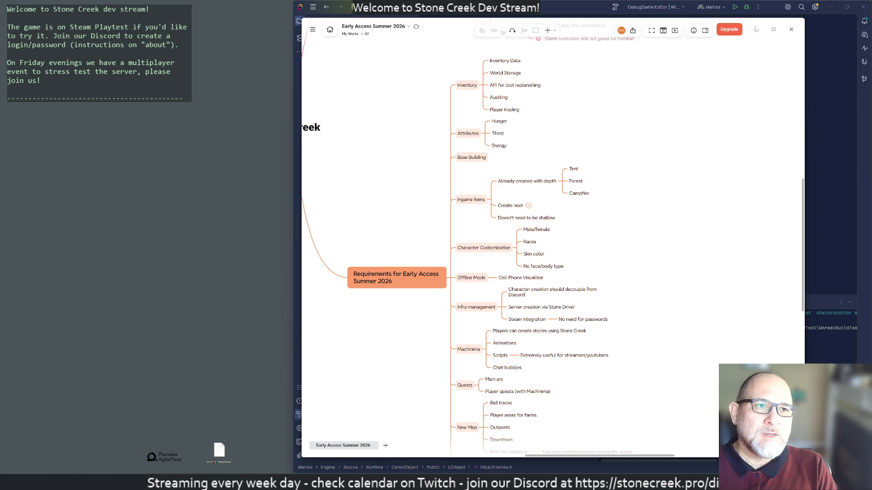
{"action": "left_click", "coordinate": [757, 30]}
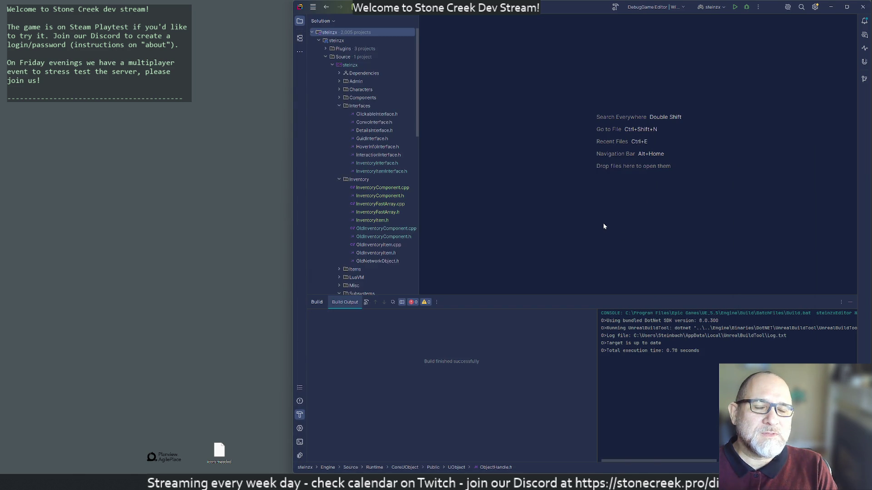
{"action": "left_click_drag", "start_coordinate": [543, 298], "coordinate": [561, 367]}
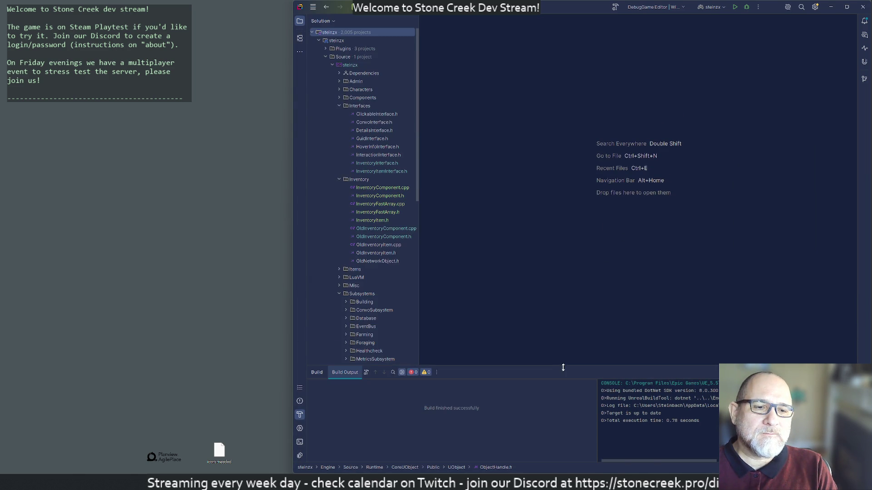